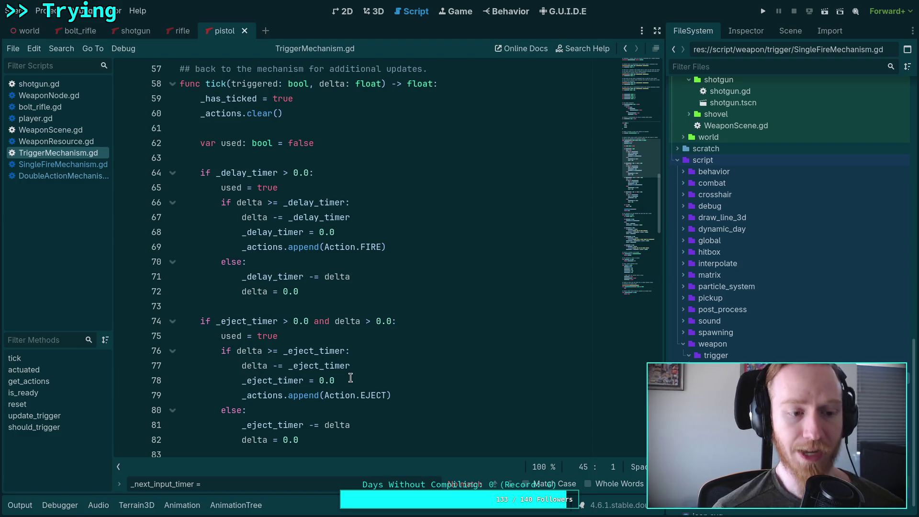
# Close the find bar, review tick function lines 73–83, and switch to the 3D workspace.
pyautogui.press('Escape')
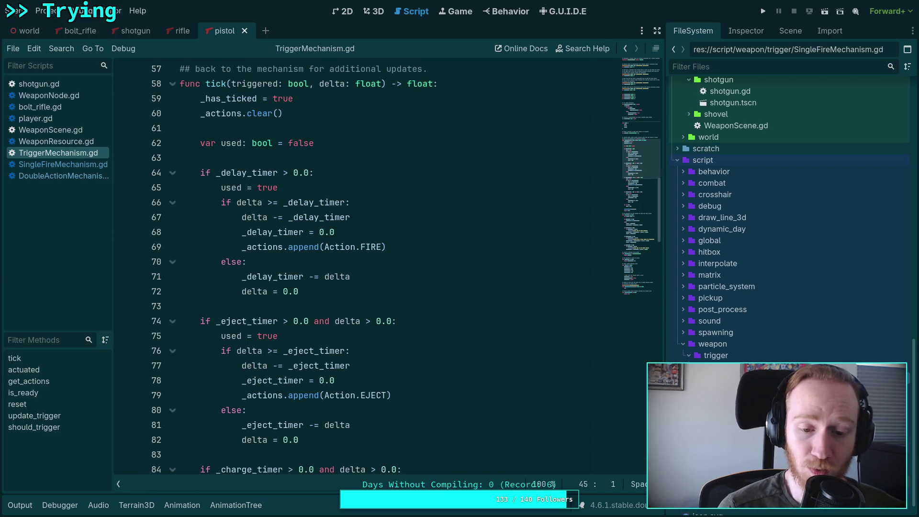
pyautogui.click(293, 455)
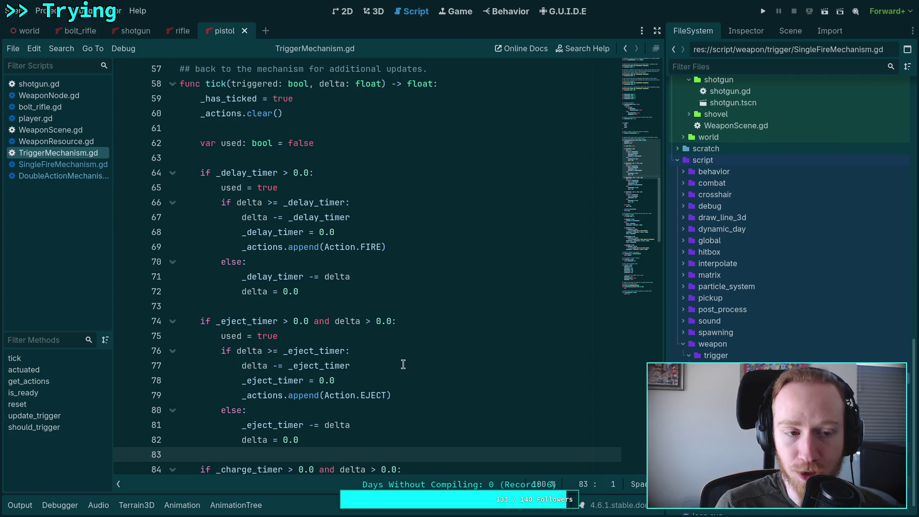
pyautogui.click(303, 319)
pyautogui.click(321, 302)
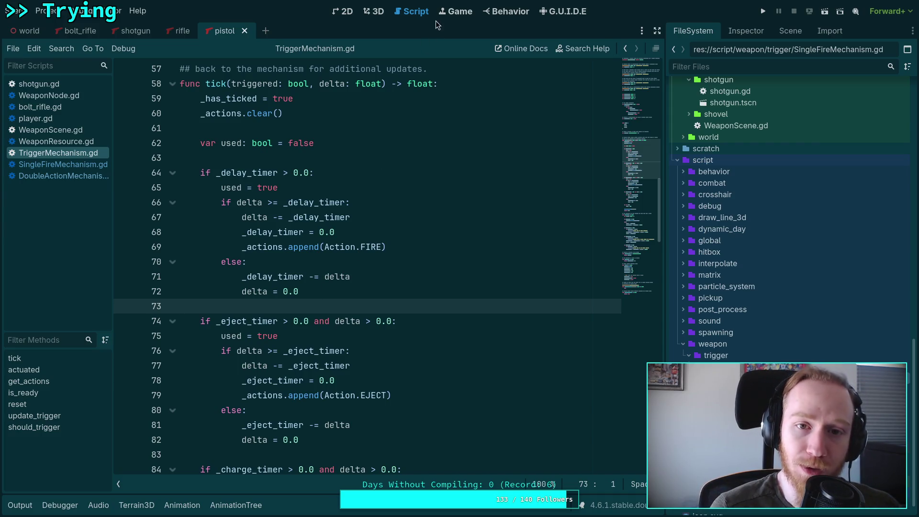
pyautogui.click(376, 11)
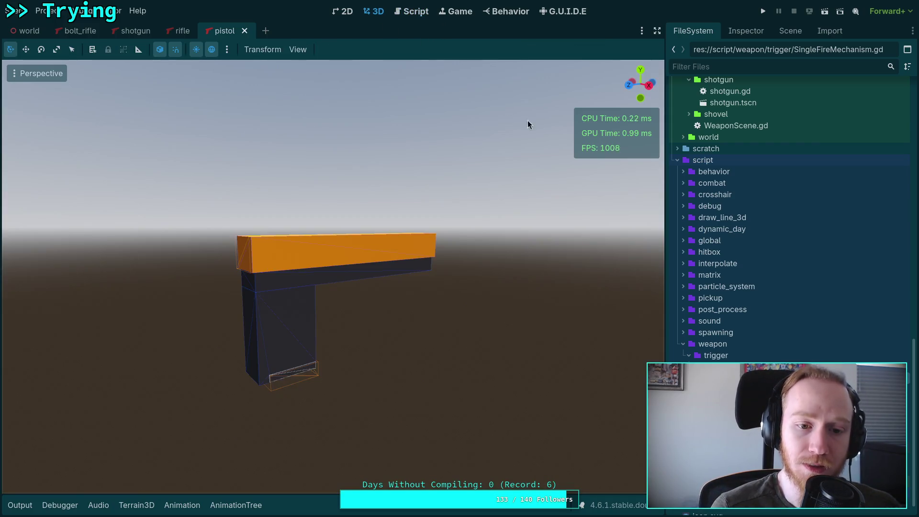
# Load the pistol/fire animation and zoom the timeline to its first 0.14 seconds.
pyautogui.click(790, 31)
pyautogui.click(182, 504)
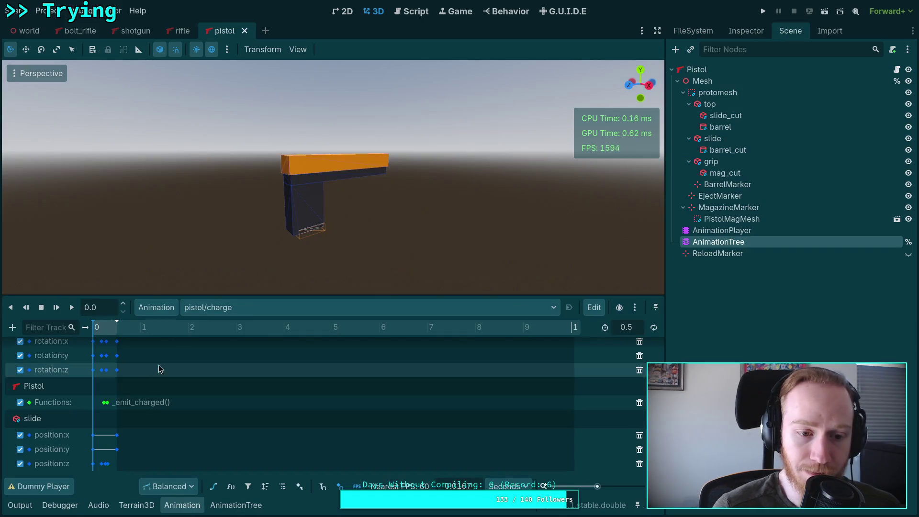
pyautogui.click(280, 307)
pyautogui.click(251, 362)
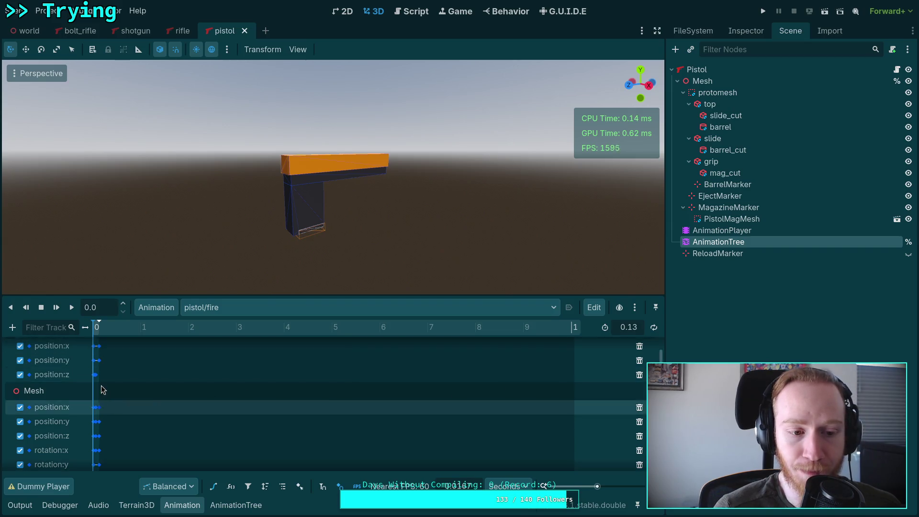
pyautogui.moveTo(597, 487); pyautogui.dragTo(627, 486)
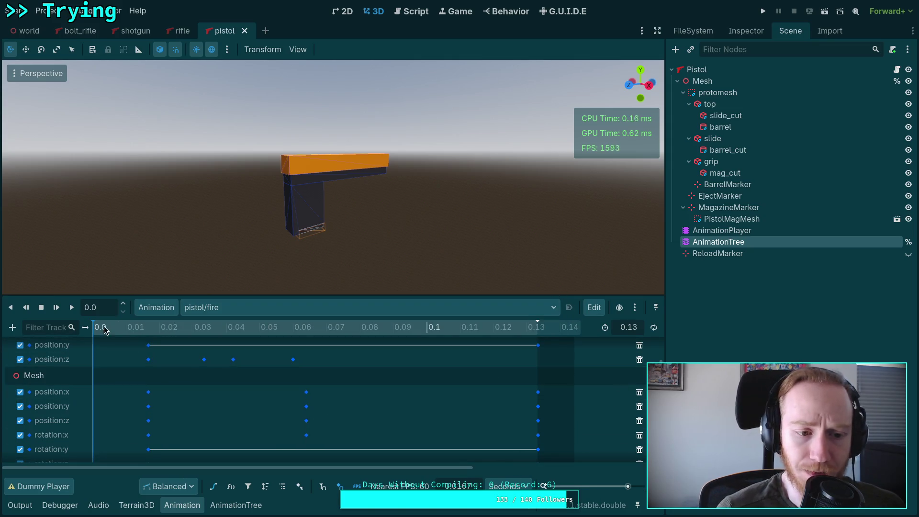
# Scrub pistol/fire from start to end and display the timeline in frames.
pyautogui.moveTo(99, 328)
pyautogui.mouseDown()
pyautogui.moveTo(476, 332)
pyautogui.moveTo(91, 335)
pyautogui.moveTo(211, 350)
pyautogui.moveTo(127, 345)
pyautogui.moveTo(538, 335)
pyautogui.moveTo(112, 330)
pyautogui.moveTo(339, 346)
pyautogui.mouseUp()
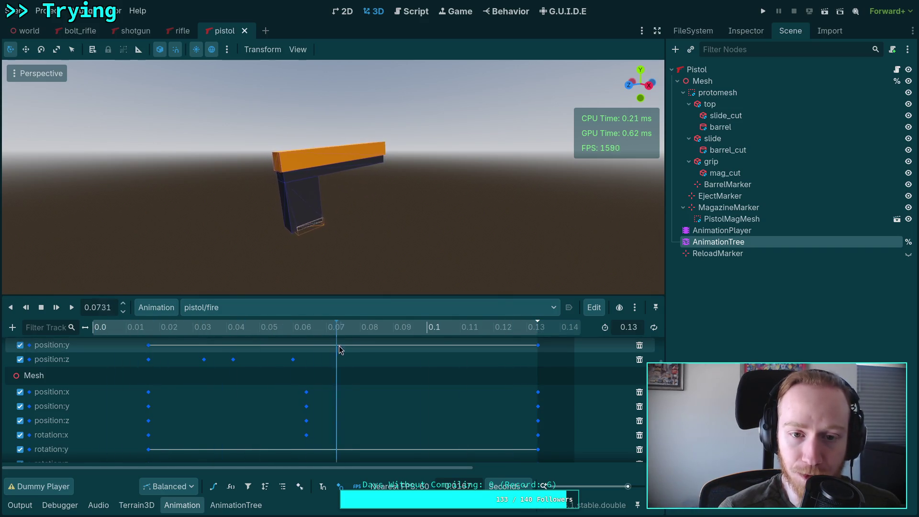
pyautogui.moveTo(495, 340)
pyautogui.mouseDown()
pyautogui.moveTo(99, 336)
pyautogui.moveTo(502, 355)
pyautogui.moveTo(111, 335)
pyautogui.moveTo(324, 340)
pyautogui.moveTo(260, 338)
pyautogui.moveTo(294, 338)
pyautogui.mouseUp()
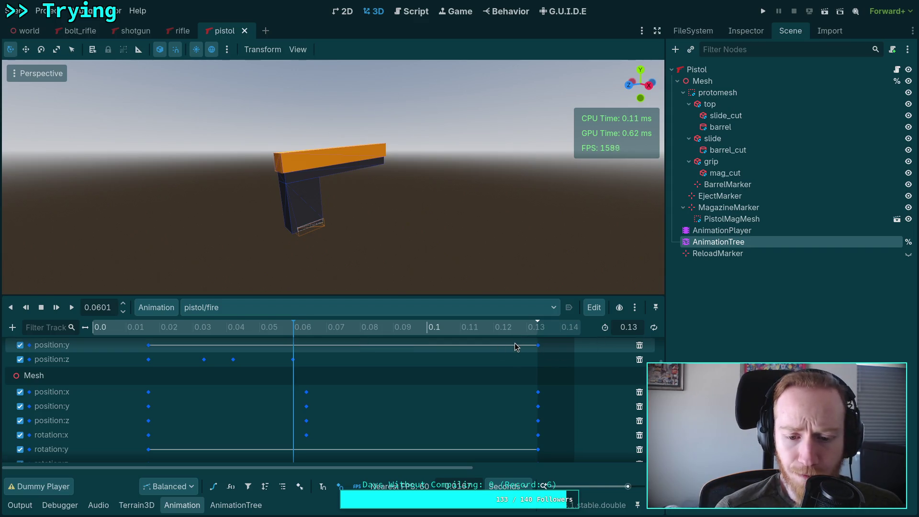
pyautogui.click(506, 486)
pyautogui.click(517, 510)
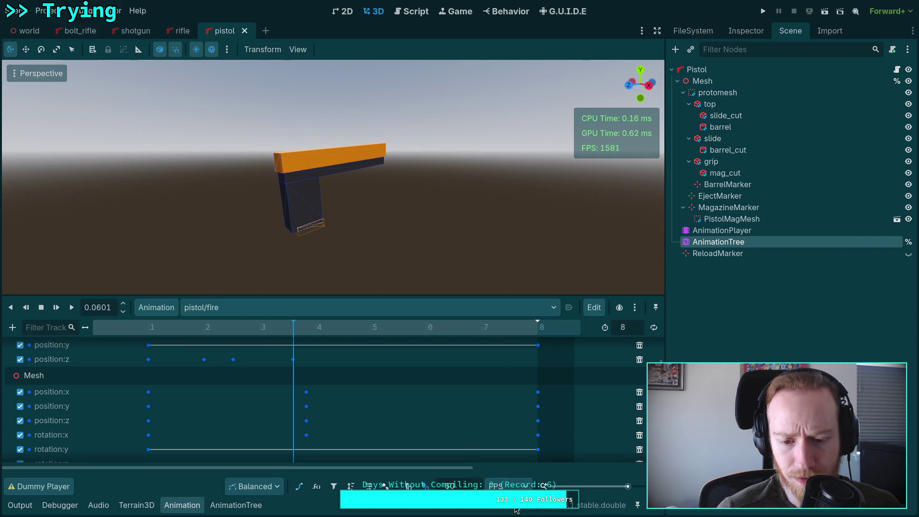
pyautogui.moveTo(296, 335)
pyautogui.mouseDown()
pyautogui.moveTo(285, 340)
pyautogui.moveTo(293, 339)
pyautogui.mouseUp()
# Return the timeline to seconds, check the poses near 0.06 s, then rewind to the first keyframes.
pyautogui.click(495, 487)
pyautogui.click(507, 502)
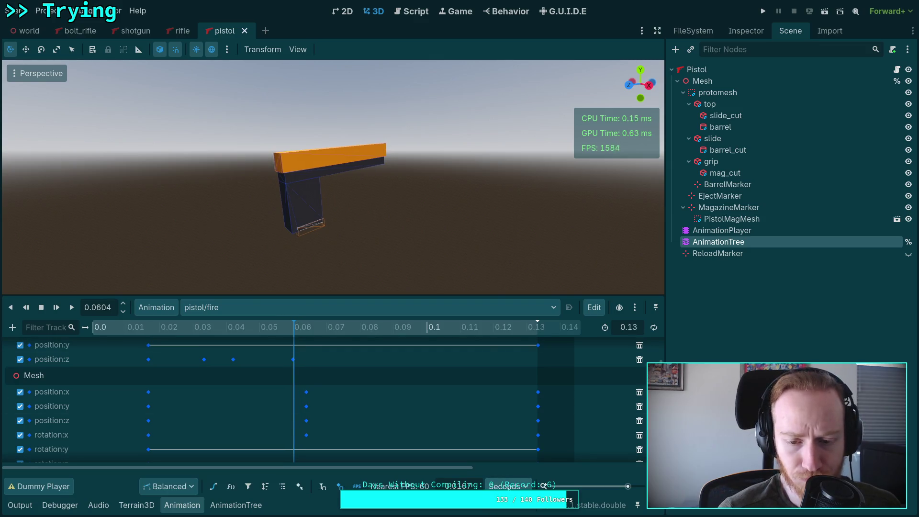
pyautogui.moveTo(282, 328)
pyautogui.mouseDown()
pyautogui.moveTo(324, 329)
pyautogui.moveTo(285, 334)
pyautogui.moveTo(299, 333)
pyautogui.mouseUp()
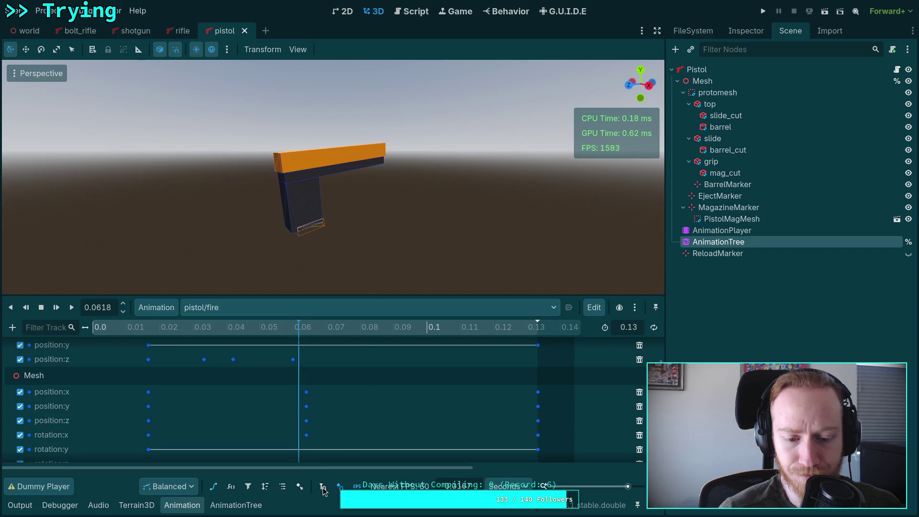
pyautogui.moveTo(289, 330)
pyautogui.mouseDown()
pyautogui.moveTo(298, 332)
pyautogui.moveTo(76, 337)
pyautogui.moveTo(294, 341)
pyautogui.mouseUp()
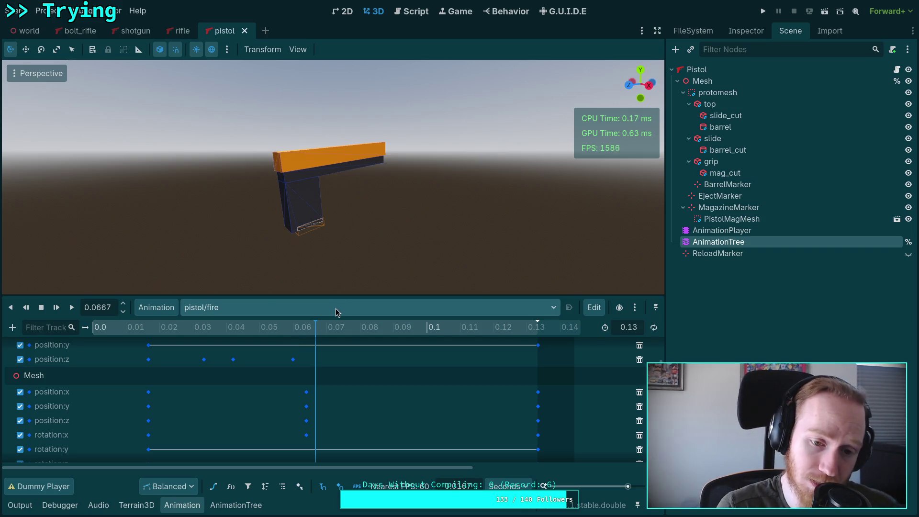
pyautogui.moveTo(309, 329)
pyautogui.mouseDown()
pyautogui.moveTo(272, 338)
pyautogui.moveTo(133, 335)
pyautogui.mouseUp()
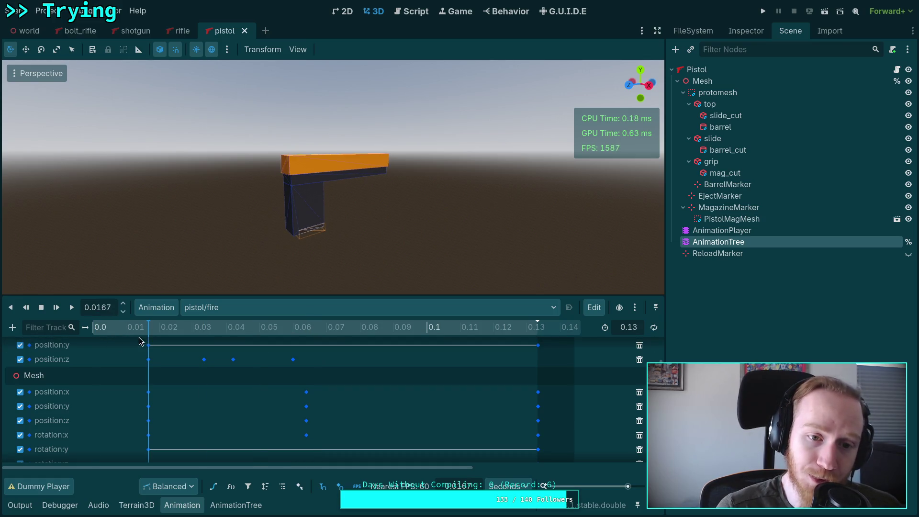
pyautogui.scroll(2, 226, 412)
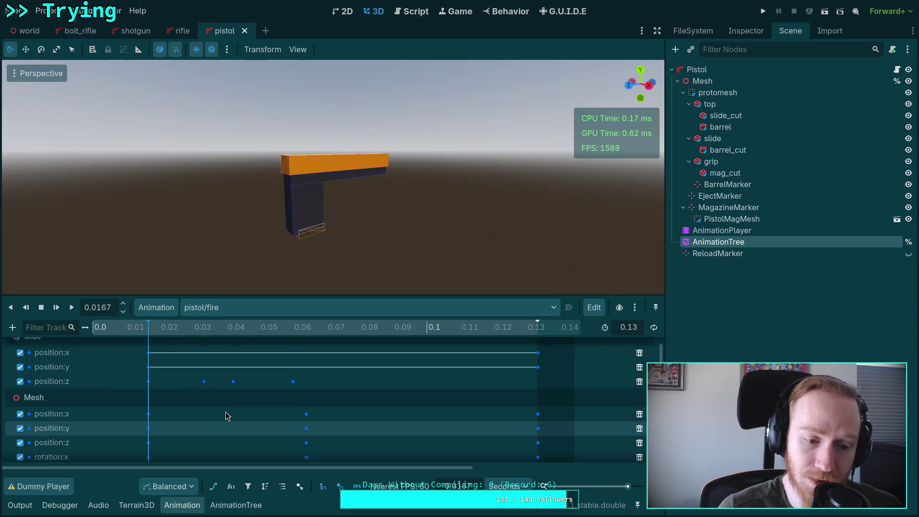
pyautogui.scroll(1, 226, 411)
pyautogui.scroll(-3, 226, 412)
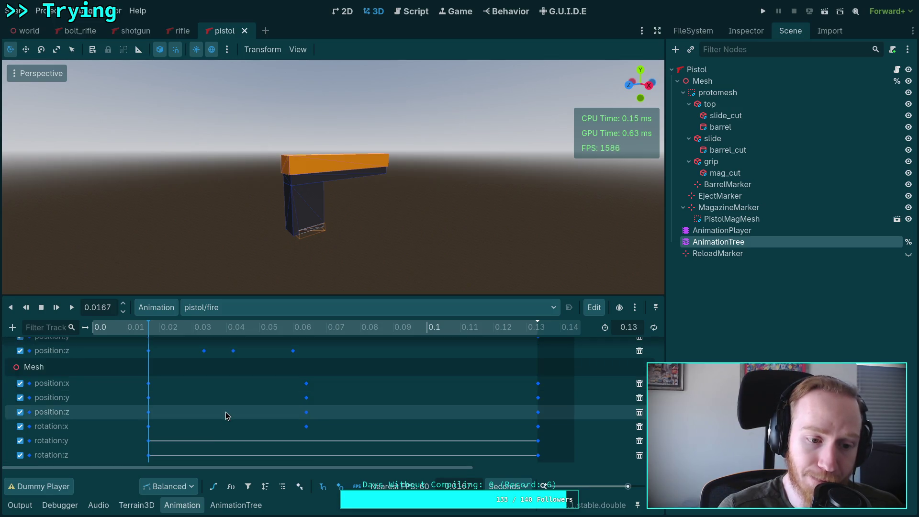
pyautogui.scroll(3, 225, 412)
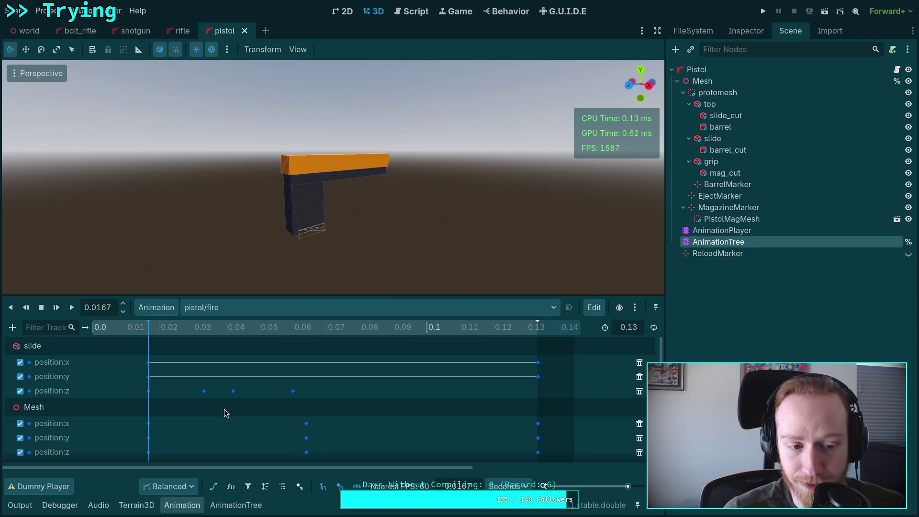
pyautogui.hotkey('ctrl', 'Right')
pyautogui.hotkey('ctrl', 'Right')
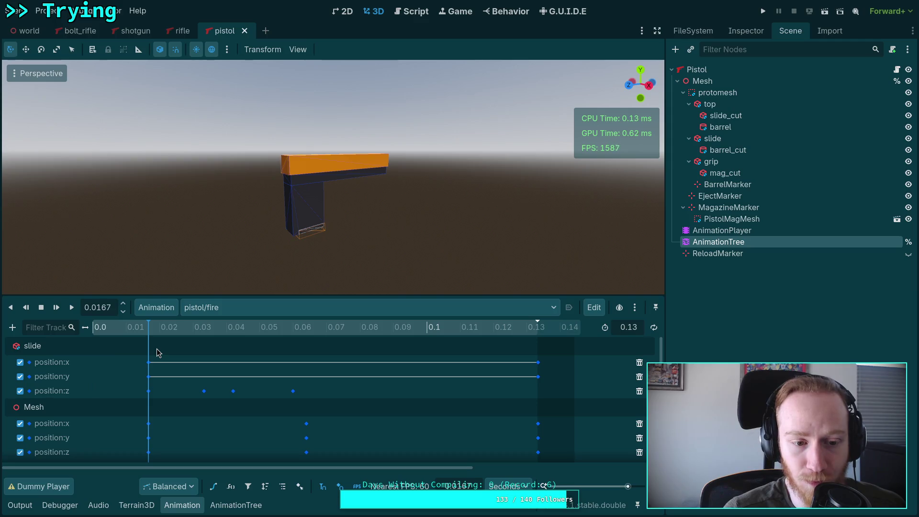
pyautogui.hotkey('ctrl', 'Left')
pyautogui.hotkey('ctrl', 'Right')
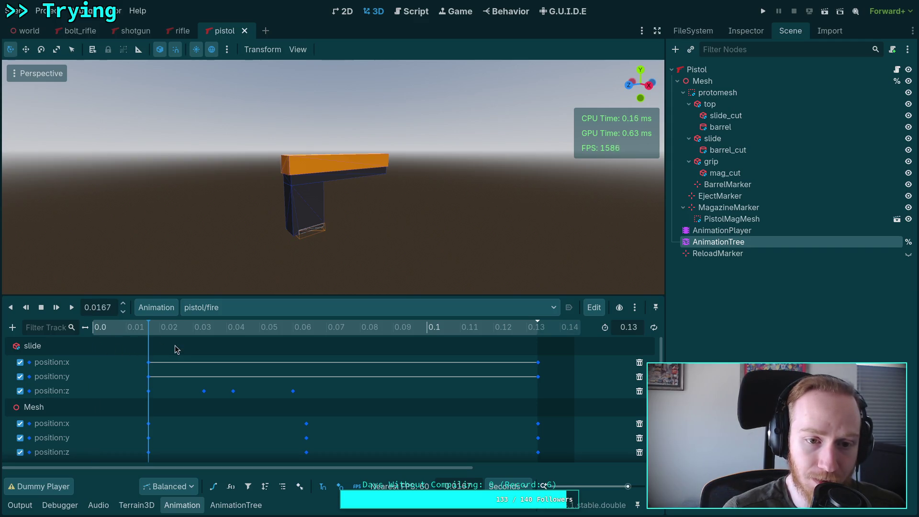
pyautogui.hotkey('ctrl', 'Right')
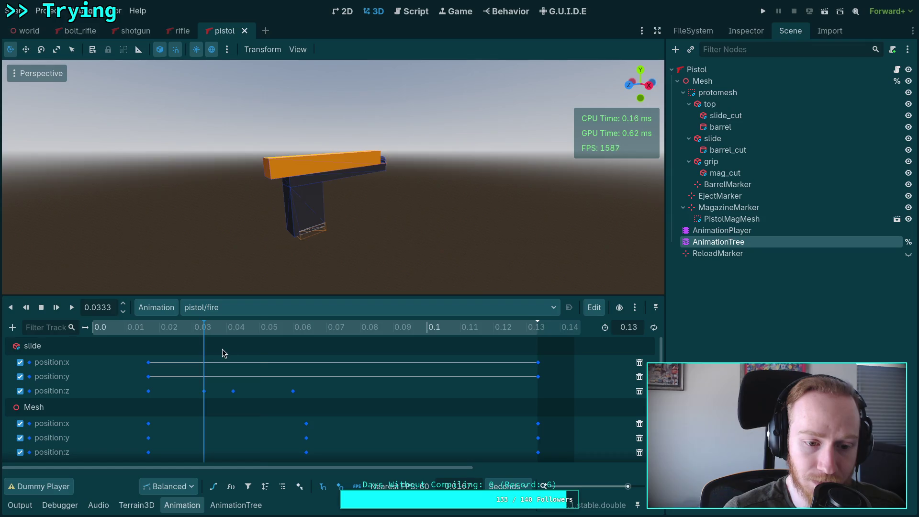
pyautogui.hotkey('ctrl', 'Right')
pyautogui.hotkey('ctrl', 'Right')
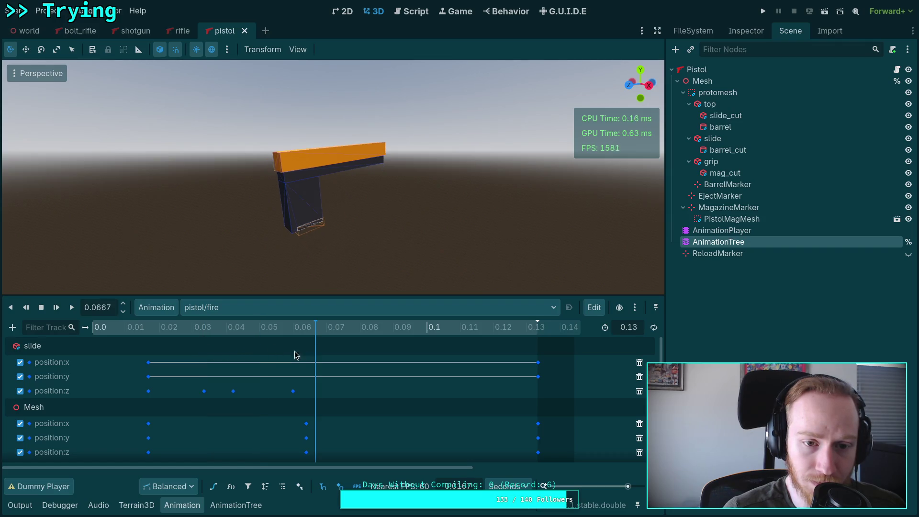
pyautogui.hotkey('ctrl', 'Left')
pyautogui.hotkey('ctrl', 'Left')
pyautogui.hotkey('ctrl', 'Left')
pyautogui.moveTo(83, 361)
pyautogui.mouseDown()
pyautogui.moveTo(483, 369)
pyautogui.moveTo(124, 360)
pyautogui.moveTo(524, 383)
pyautogui.moveTo(77, 357)
pyautogui.moveTo(171, 357)
pyautogui.moveTo(138, 339)
pyautogui.moveTo(423, 354)
pyautogui.moveTo(110, 346)
pyautogui.moveTo(149, 358)
pyautogui.mouseUp()
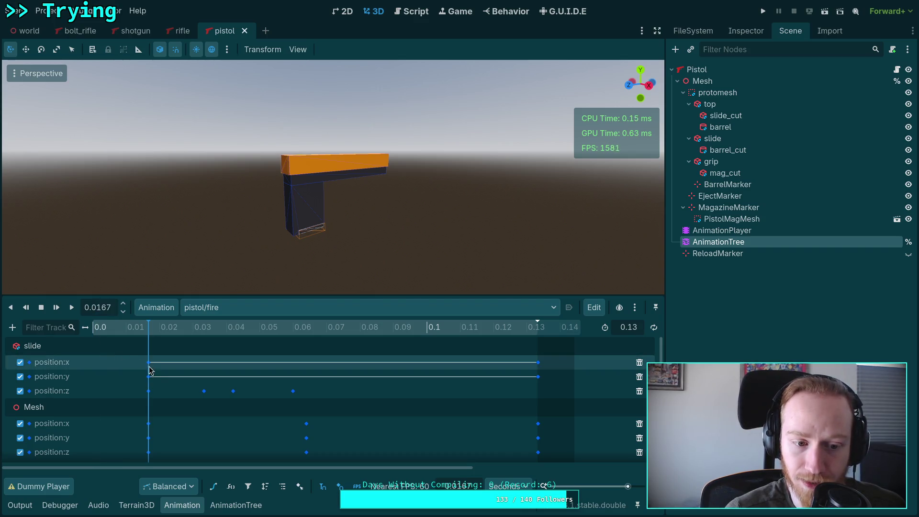
pyautogui.scroll(-3, 236, 372)
pyautogui.scroll(3, 238, 376)
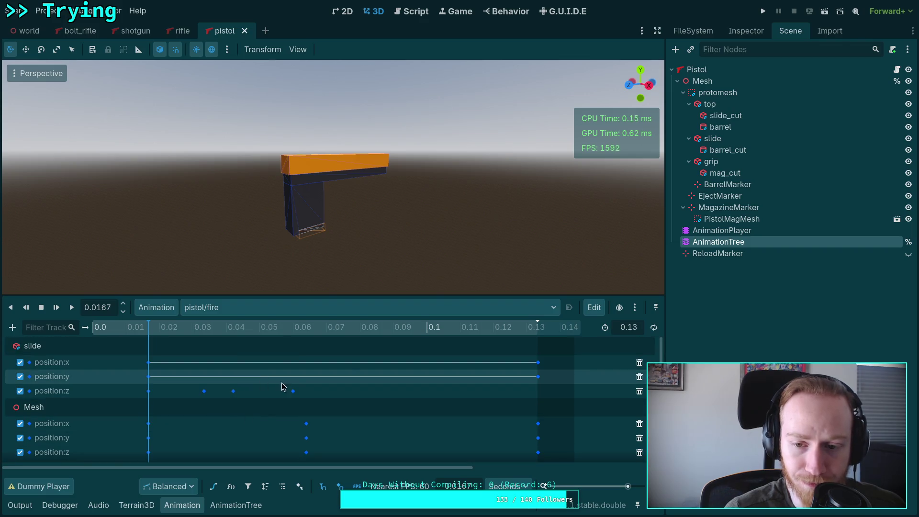
pyautogui.moveTo(531, 295); pyautogui.dragTo(532, 263)
pyautogui.click(532, 300)
pyautogui.moveTo(536, 304)
pyautogui.mouseDown()
pyautogui.moveTo(375, 306)
pyautogui.moveTo(515, 316)
pyautogui.moveTo(480, 318)
pyautogui.moveTo(515, 314)
pyautogui.moveTo(159, 316)
pyautogui.moveTo(115, 331)
pyautogui.mouseUp()
pyautogui.click(254, 278)
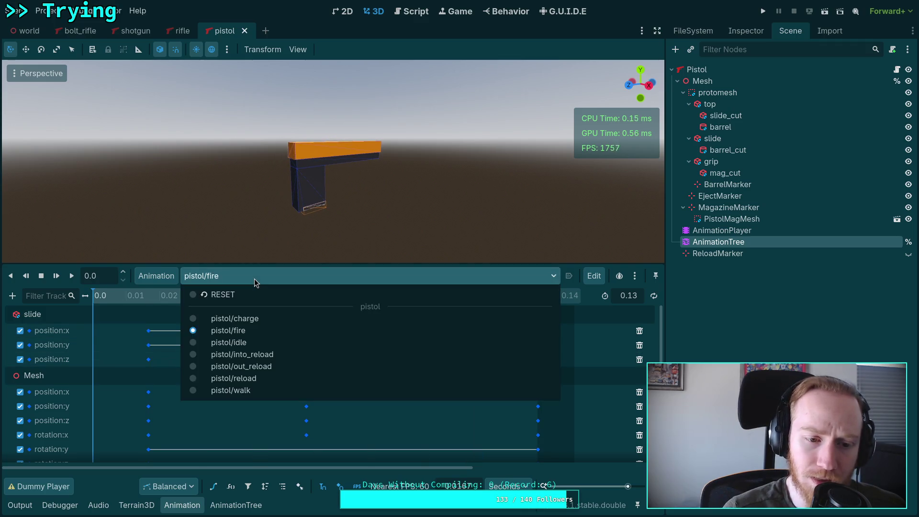
# Load the pistol/charge animation and preview its start.
pyautogui.click(544, 283)
pyautogui.click(410, 276)
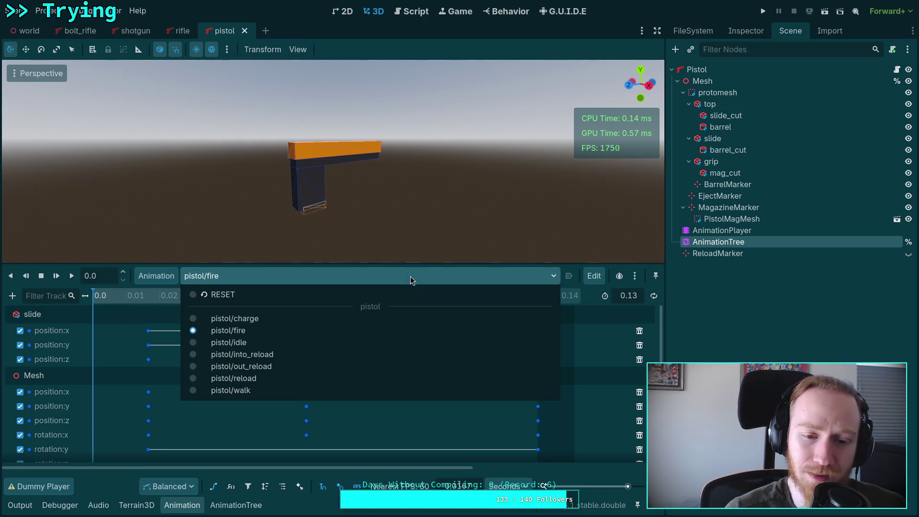
pyautogui.click(283, 316)
pyautogui.scroll(-3, 528, 341)
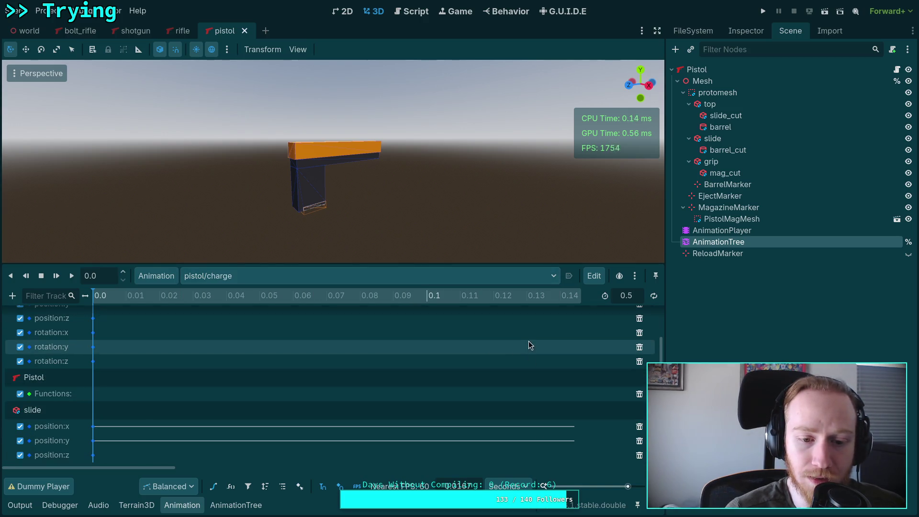
pyautogui.moveTo(97, 297)
pyautogui.mouseDown()
pyautogui.moveTo(204, 297)
pyautogui.moveTo(60, 300)
pyautogui.mouseUp()
# Check the pistol/idle animation, then move pistol/into_reload to its first keyframe.
pyautogui.click(364, 280)
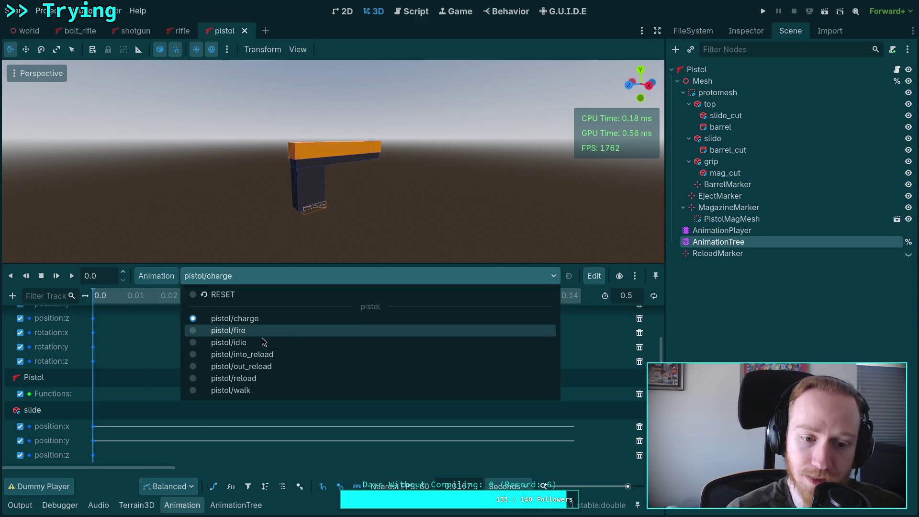
pyautogui.click(256, 340)
pyautogui.click(257, 280)
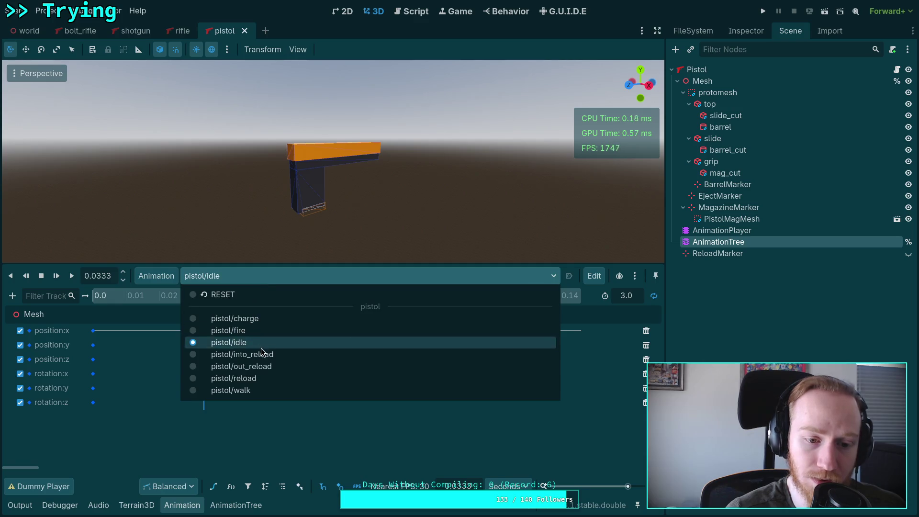
pyautogui.click(261, 349)
pyautogui.scroll(-3, 152, 317)
pyautogui.click(148, 297)
# Scrub through pistol/reload, load pistol/walk, then open the rifle scene.
pyautogui.click(272, 276)
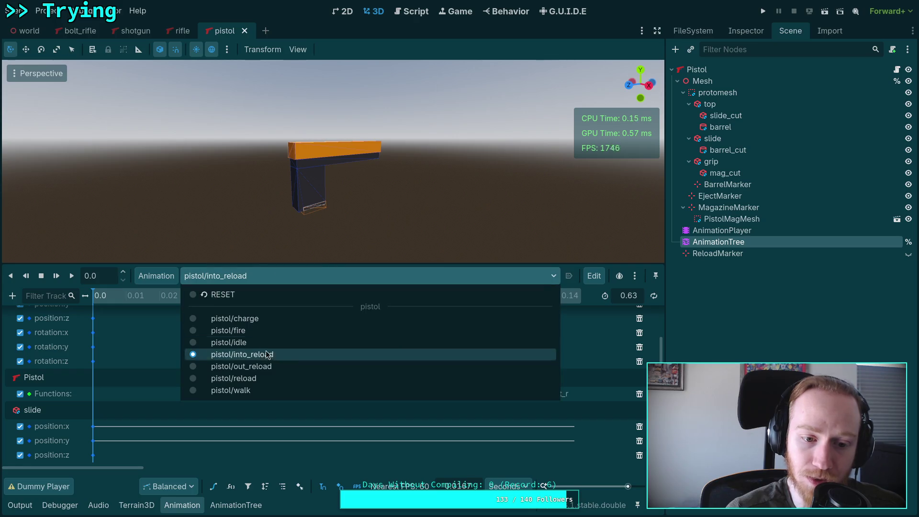
pyautogui.click(264, 380)
pyautogui.scroll(2, 142, 340)
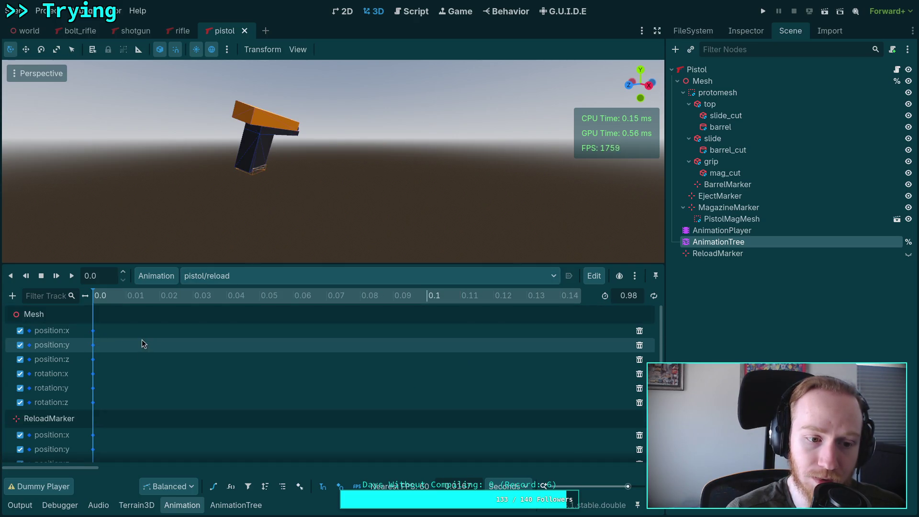
pyautogui.scroll(-5, 142, 340)
pyautogui.moveTo(138, 303)
pyautogui.mouseDown()
pyautogui.moveTo(513, 335)
pyautogui.moveTo(182, 319)
pyautogui.moveTo(186, 301)
pyautogui.mouseUp()
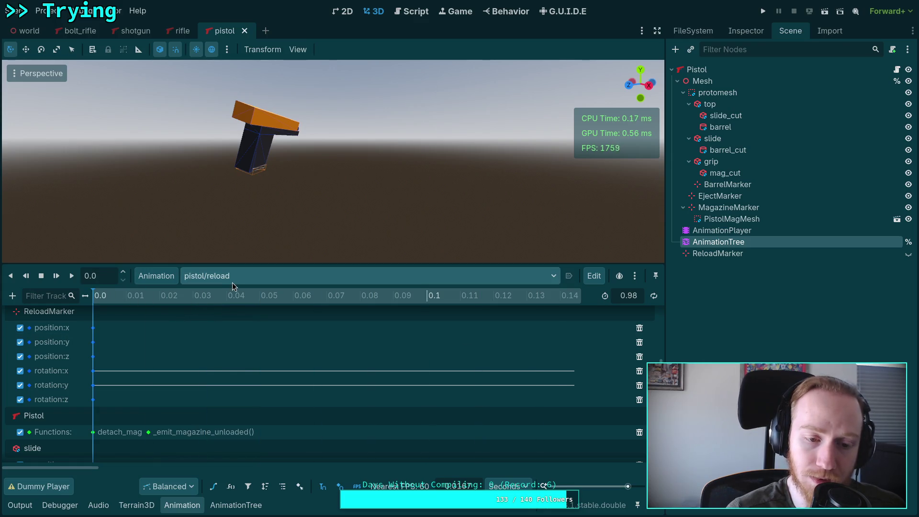
pyautogui.click(271, 276)
pyautogui.click(215, 389)
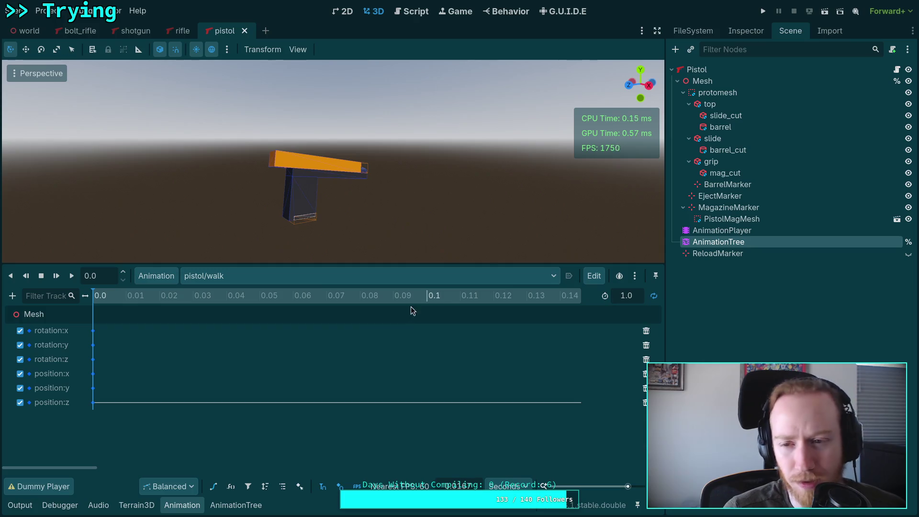
pyautogui.click(181, 32)
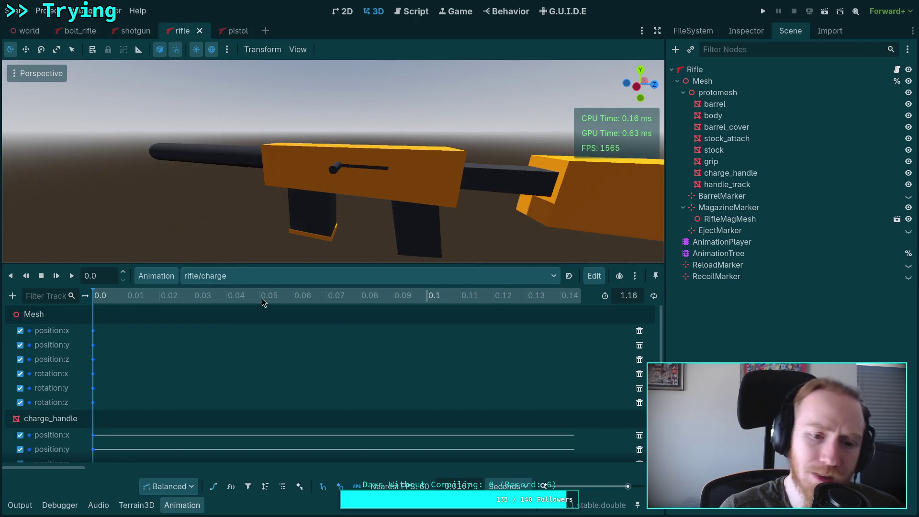
# Load rifle/fire and step its playhead from 0.0167 to 0.0667.
pyautogui.click(279, 275)
pyautogui.click(206, 330)
pyautogui.click(142, 297)
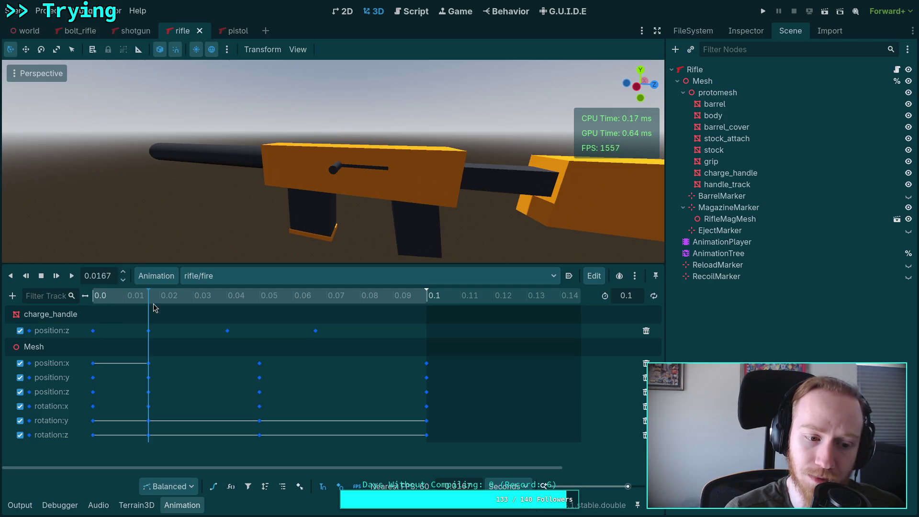
pyautogui.click(87, 320)
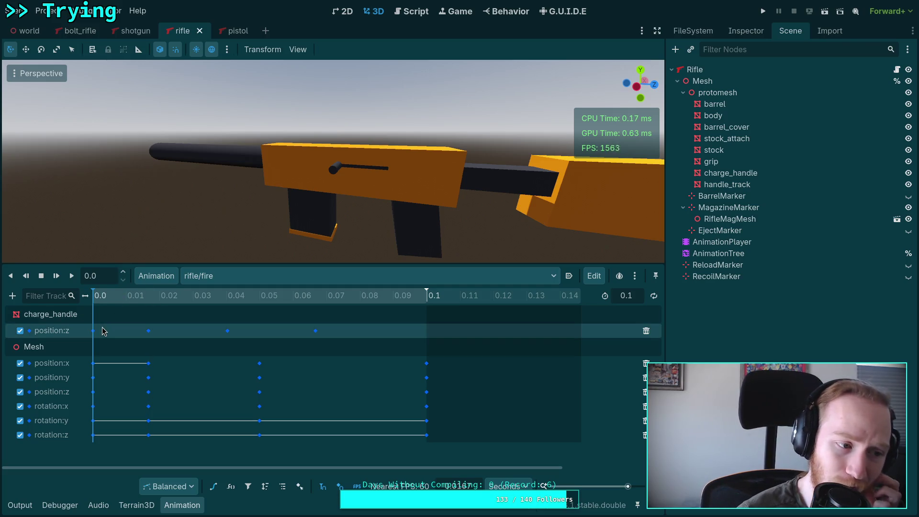
pyautogui.click(143, 296)
pyautogui.moveTo(143, 300)
pyautogui.mouseDown()
pyautogui.moveTo(339, 311)
pyautogui.moveTo(143, 306)
pyautogui.mouseUp()
# Preview the rifle fire pose at 0.0167 and display the rifle's AnimationTree graph.
pyautogui.click(741, 253)
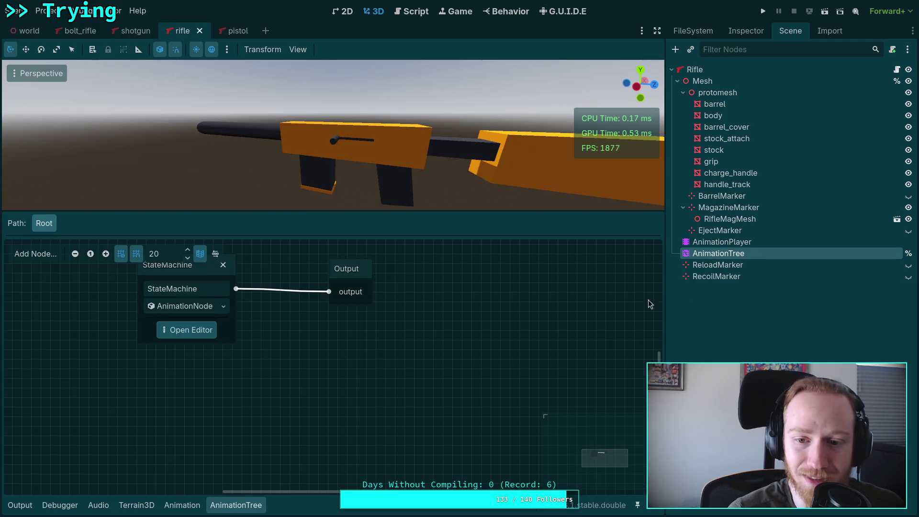
pyautogui.click(747, 242)
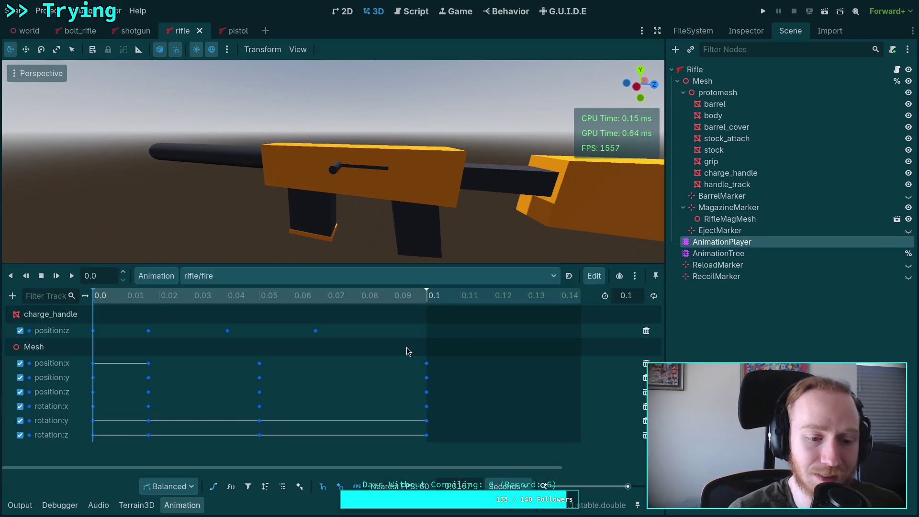
pyautogui.moveTo(111, 297)
pyautogui.mouseDown()
pyautogui.moveTo(259, 301)
pyautogui.moveTo(158, 310)
pyautogui.mouseUp()
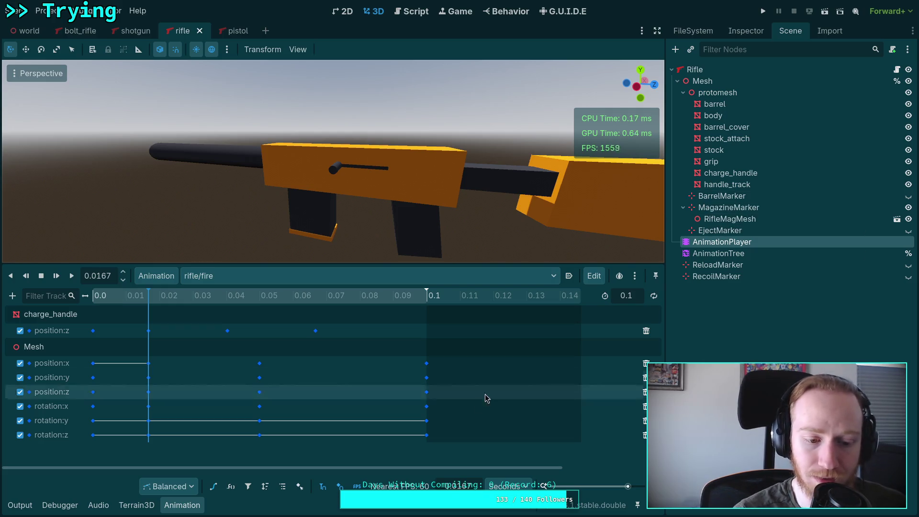
pyautogui.click(729, 254)
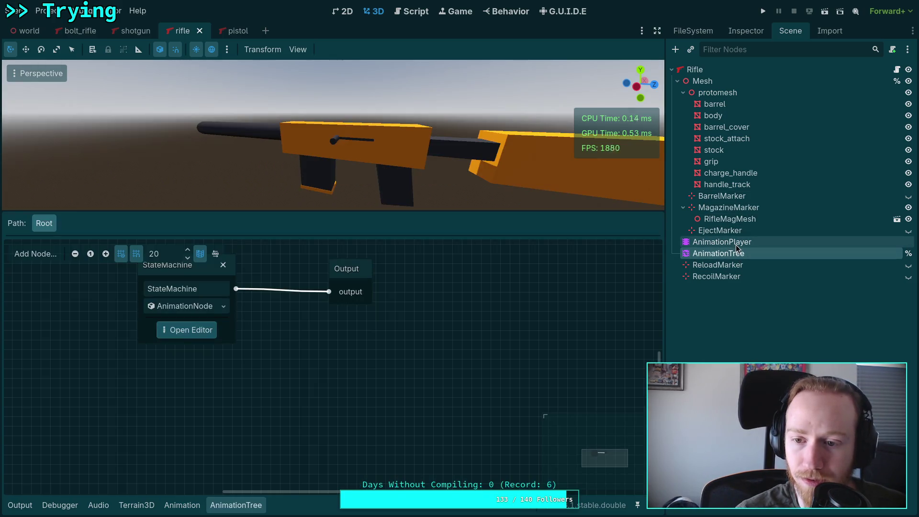
# Inspect the StateMachine's rifle states, then reload rifle/fire and scrub its pose.
pyautogui.click(178, 333)
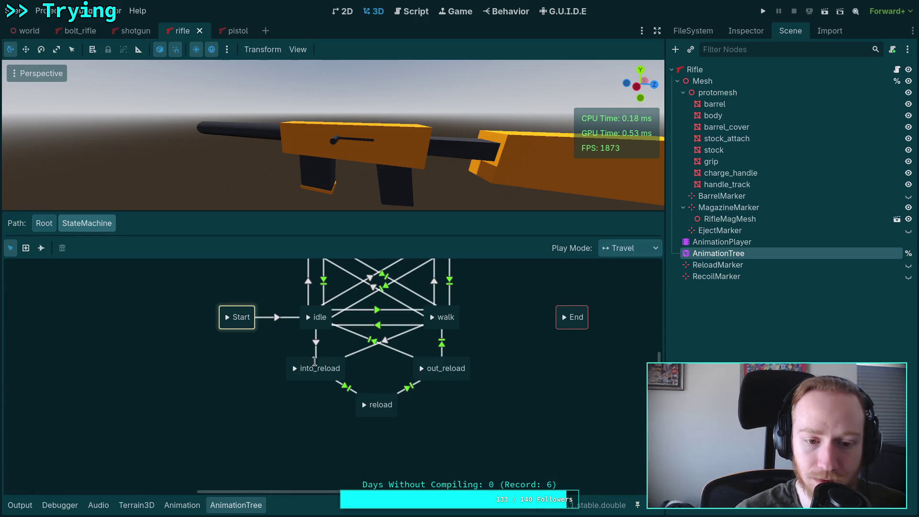
pyautogui.scroll(5, 291, 332)
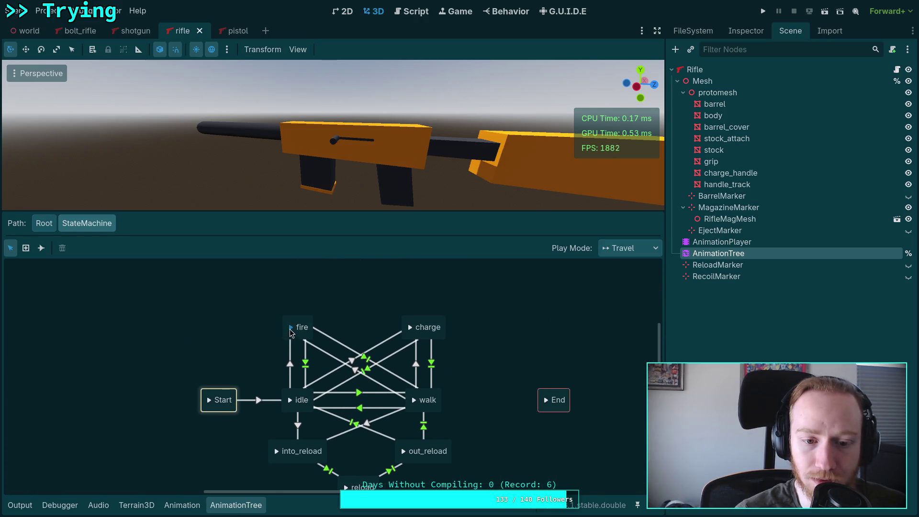
pyautogui.click(176, 500)
pyautogui.click(202, 283)
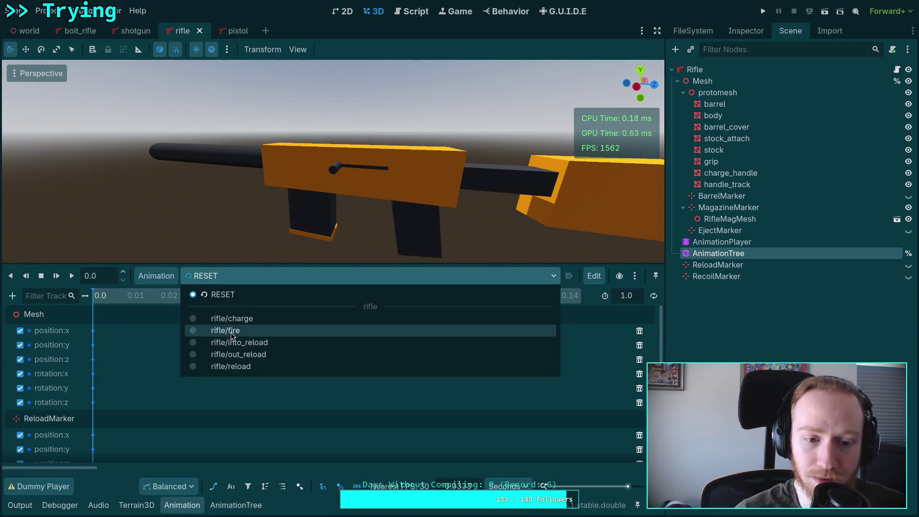
pyautogui.click(230, 330)
pyautogui.moveTo(203, 296)
pyautogui.mouseDown()
pyautogui.moveTo(268, 303)
pyautogui.moveTo(204, 306)
pyautogui.moveTo(267, 314)
pyautogui.moveTo(124, 327)
pyautogui.mouseUp()
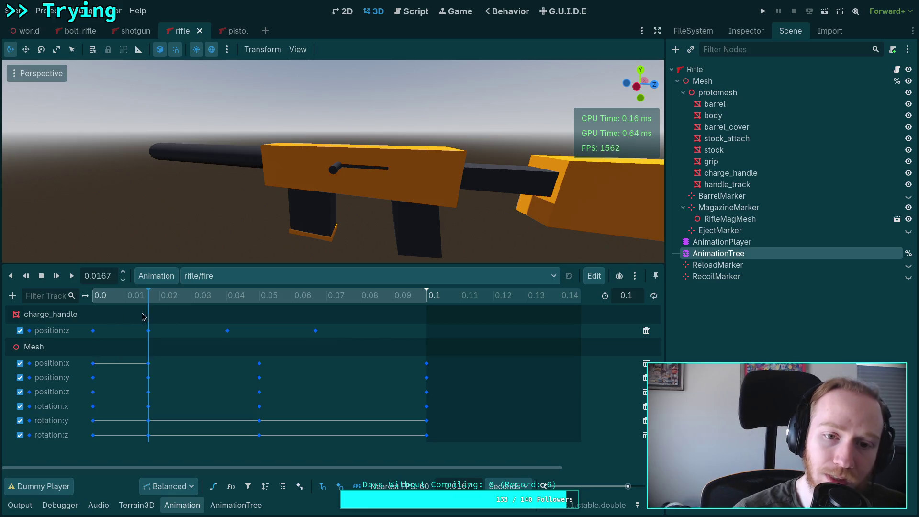
# Step rifle/fire between 0.0167 and 0.0333, then open the shotgun scene.
pyautogui.moveTo(141, 317); pyautogui.dragTo(238, 319)
pyautogui.moveTo(303, 321)
pyautogui.mouseDown()
pyautogui.moveTo(146, 320)
pyautogui.moveTo(299, 314)
pyautogui.moveTo(359, 298)
pyautogui.moveTo(316, 306)
pyautogui.mouseUp()
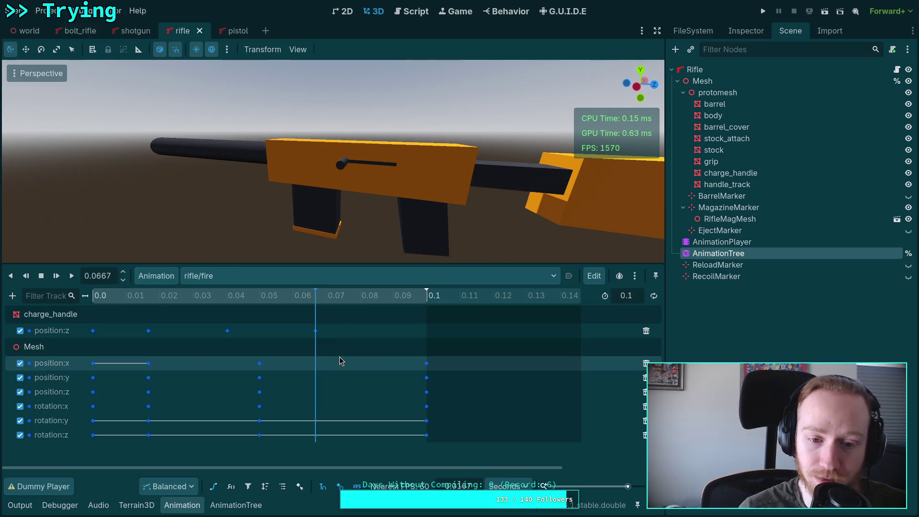
pyautogui.moveTo(316, 296)
pyautogui.mouseDown()
pyautogui.moveTo(158, 297)
pyautogui.moveTo(231, 305)
pyautogui.mouseUp()
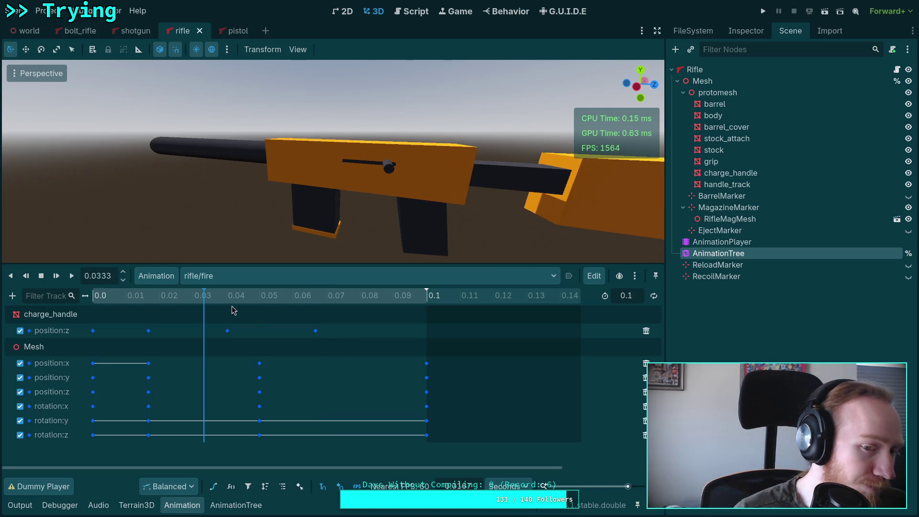
pyautogui.click(282, 276)
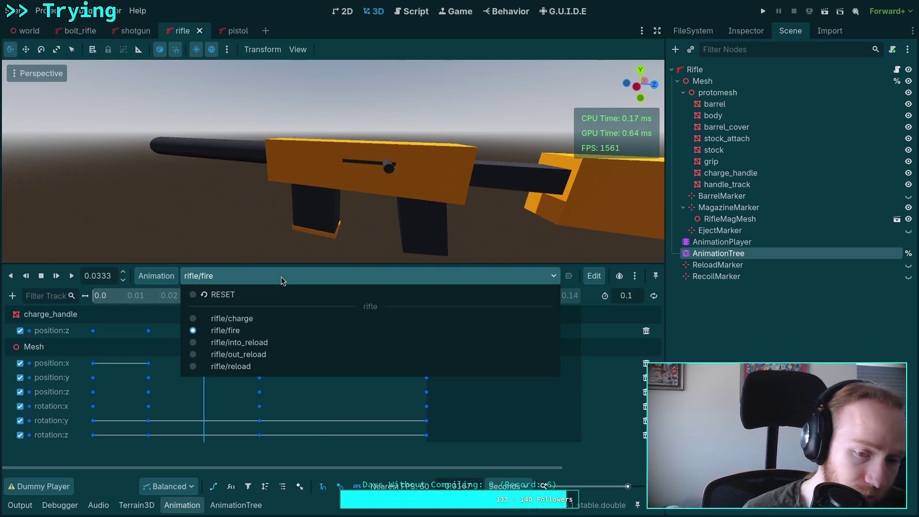
pyautogui.click(134, 31)
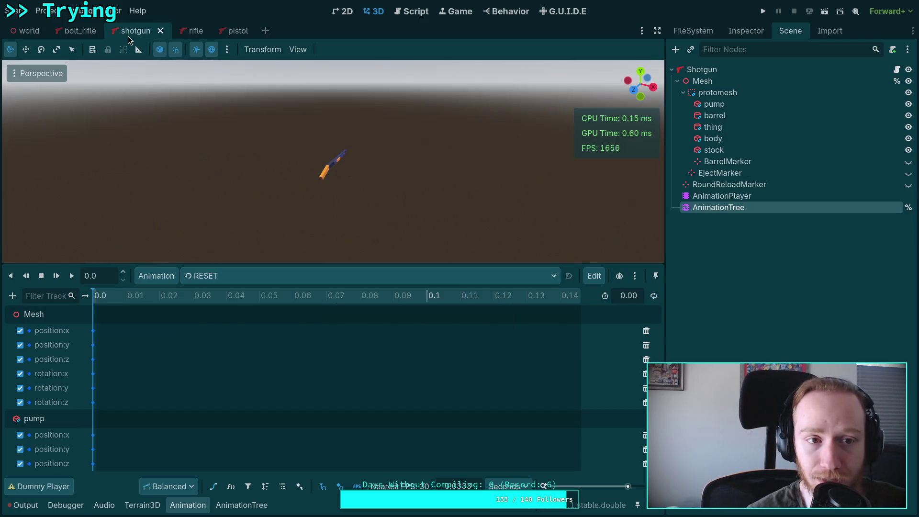
# Load shotgun/fire and scrub through it, ending at 0.0667.
pyautogui.click(251, 276)
pyautogui.click(264, 335)
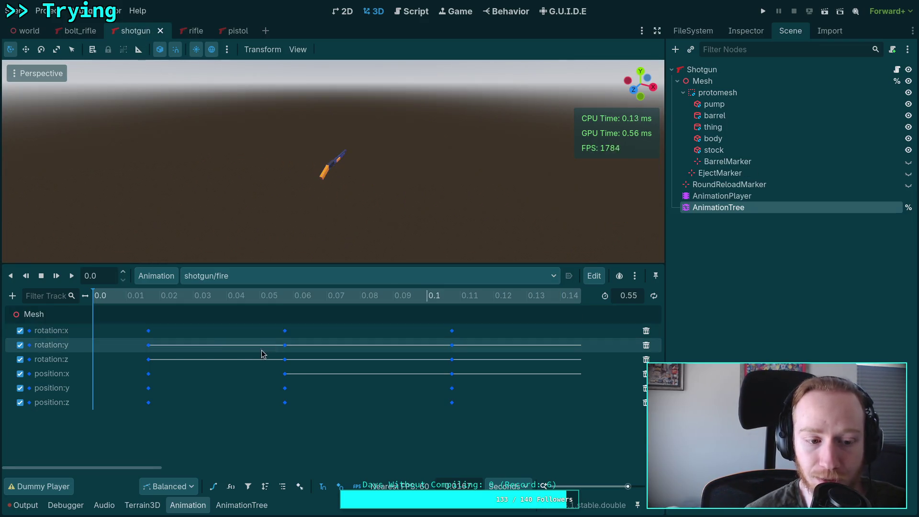
pyautogui.moveTo(131, 297); pyautogui.dragTo(291, 301)
pyautogui.moveTo(351, 308)
pyautogui.mouseDown()
pyautogui.moveTo(431, 306)
pyautogui.moveTo(96, 311)
pyautogui.moveTo(515, 333)
pyautogui.mouseUp()
pyautogui.moveTo(606, 332); pyautogui.dragTo(324, 328)
# Zoom the timeline out to 0.6, play shotgun/fire to its 0.55 end, then open bolt_rifle.
pyautogui.moveTo(627, 485); pyautogui.dragTo(615, 486)
pyautogui.moveTo(144, 302)
pyautogui.mouseDown()
pyautogui.moveTo(549, 308)
pyautogui.moveTo(118, 309)
pyautogui.moveTo(473, 311)
pyautogui.moveTo(119, 318)
pyautogui.mouseUp()
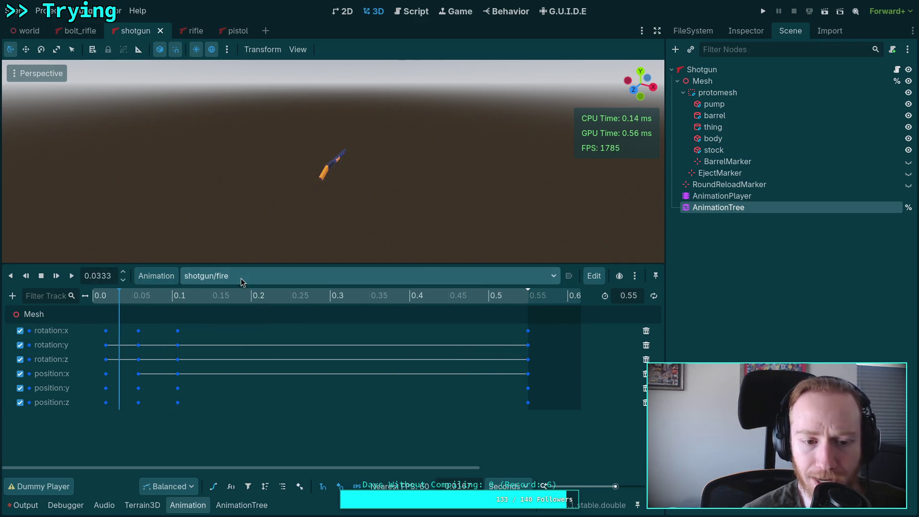
pyautogui.click(237, 280)
pyautogui.click(258, 276)
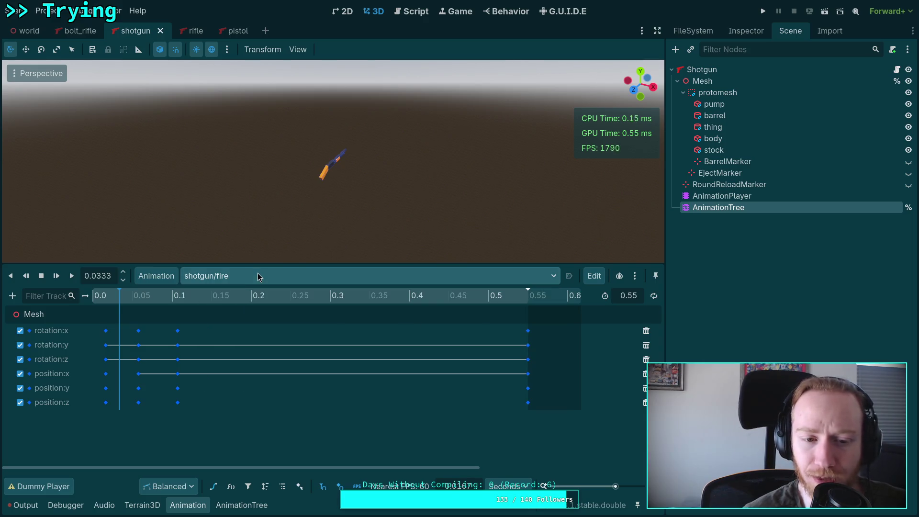
pyautogui.click(75, 34)
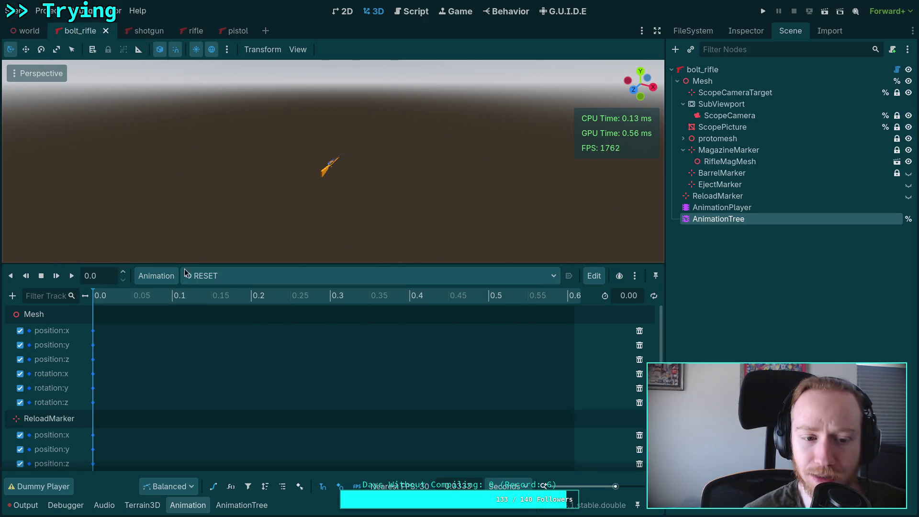
# Load bolt/fire and advance its playhead from 0.0333 to 0.3.
pyautogui.click(283, 275)
pyautogui.click(234, 330)
pyautogui.moveTo(132, 297)
pyautogui.mouseDown()
pyautogui.moveTo(315, 296)
pyautogui.moveTo(105, 302)
pyautogui.mouseUp()
pyautogui.scroll(5, 310, 192)
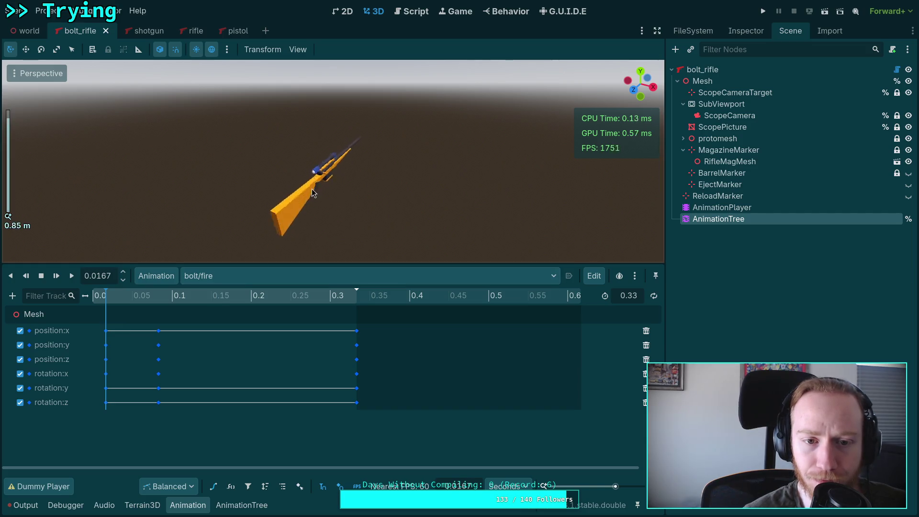
pyautogui.click(190, 300)
pyautogui.moveTo(190, 301); pyautogui.dragTo(330, 302)
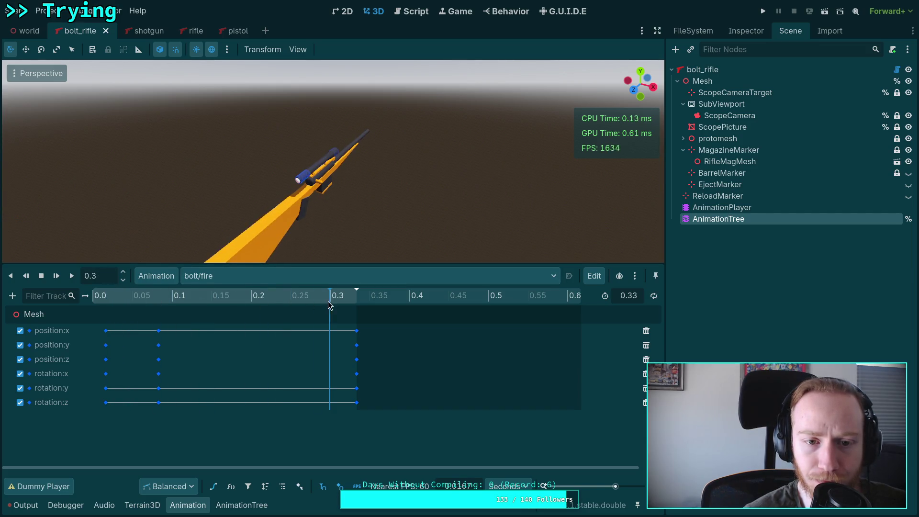
# Orbit to the rifle's side, scrub bolt/fire to 0.2167, then switch to TriggerMechanism.gd.
pyautogui.moveTo(281, 195)
pyautogui.mouseDown()
pyautogui.moveTo(388, 176)
pyautogui.moveTo(460, 147)
pyautogui.mouseUp()
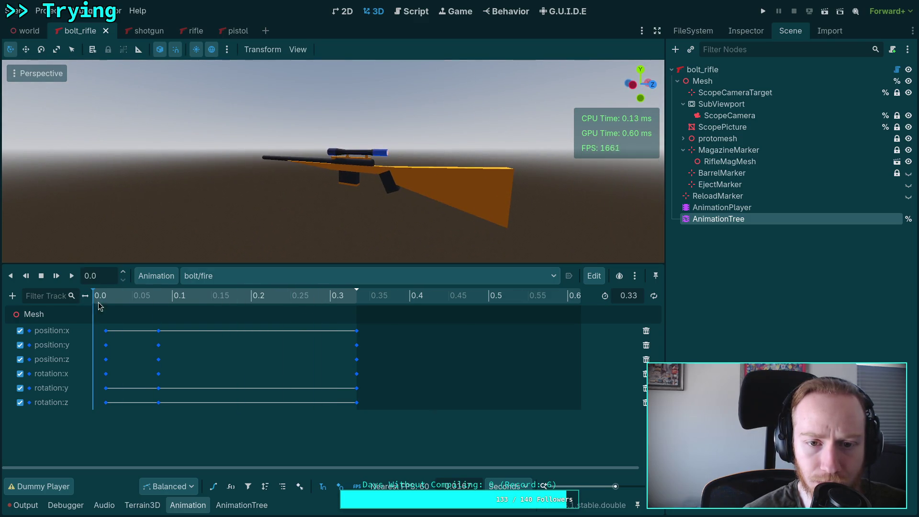
pyautogui.moveTo(94, 319); pyautogui.dragTo(290, 318)
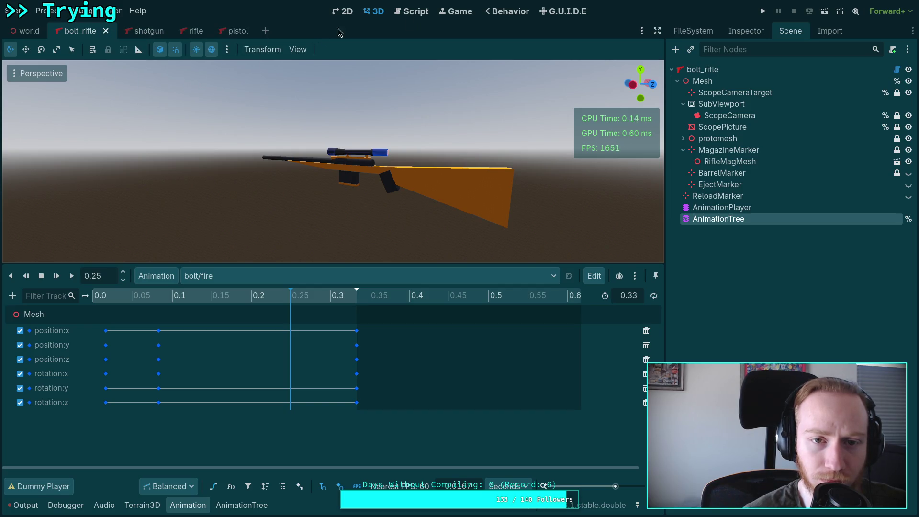
pyautogui.click(410, 11)
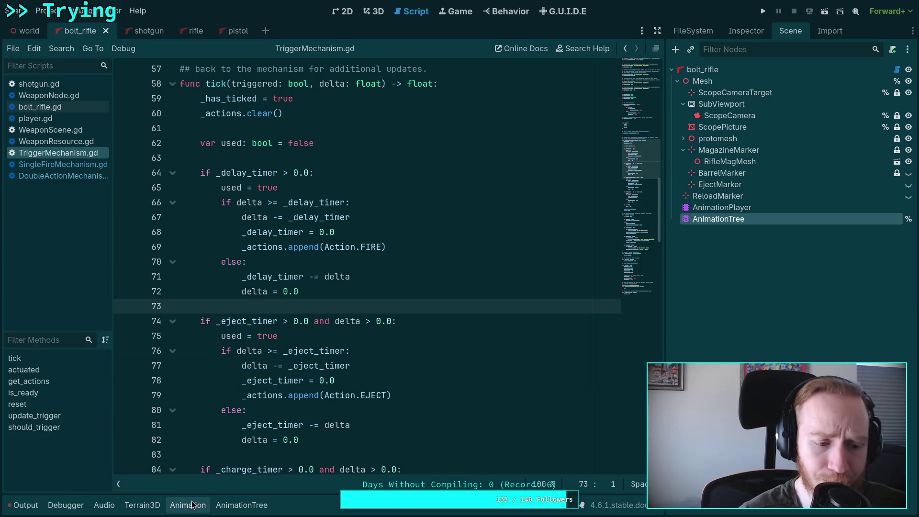
pyautogui.click(194, 505)
pyautogui.click(307, 321)
pyautogui.rightClick(199, 504)
pyautogui.rightClick(201, 505)
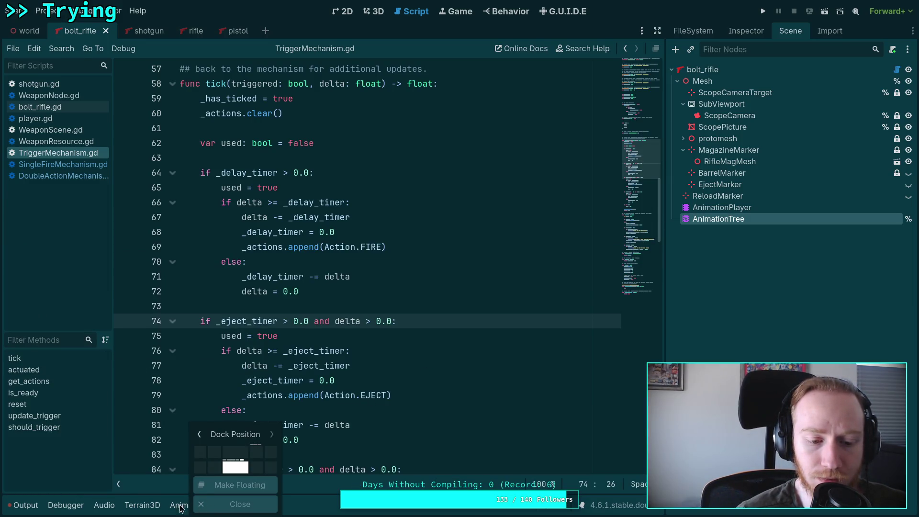
pyautogui.click(182, 507)
pyautogui.click(170, 505)
pyautogui.rightClick(206, 506)
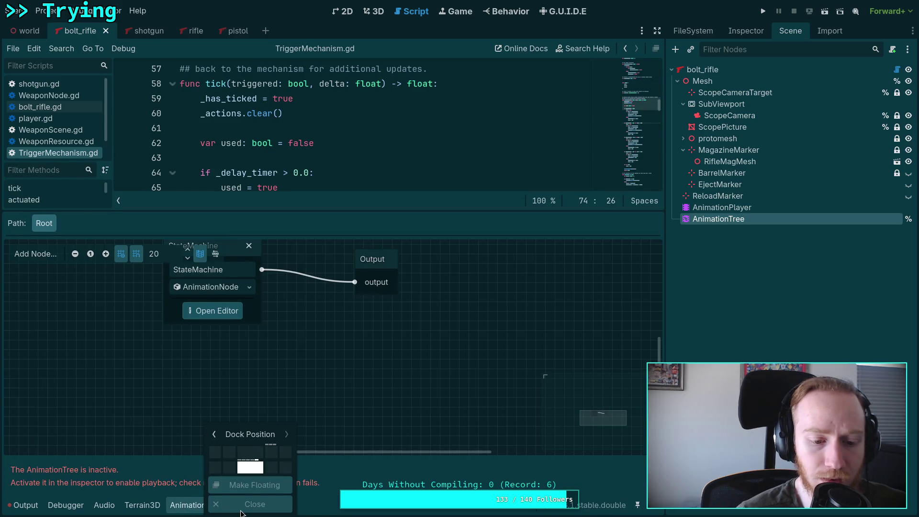
pyautogui.click(254, 504)
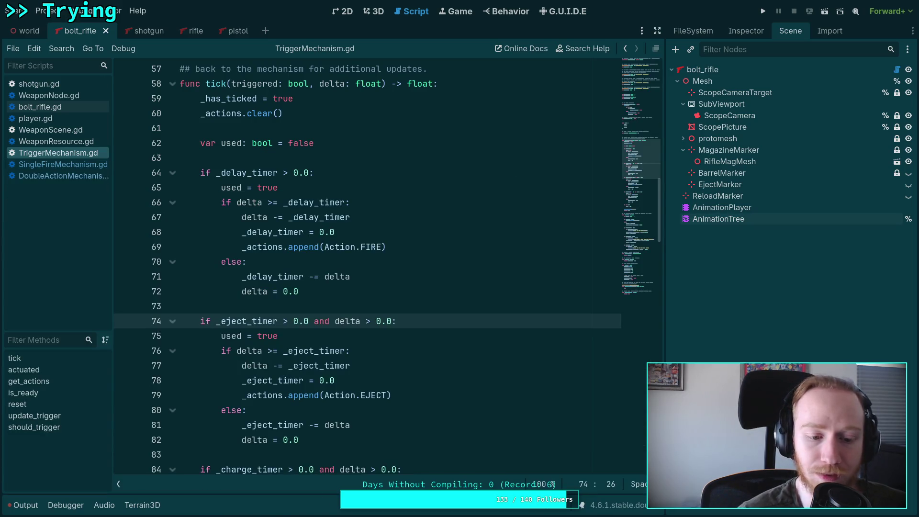
pyautogui.click(311, 351)
pyautogui.click(320, 305)
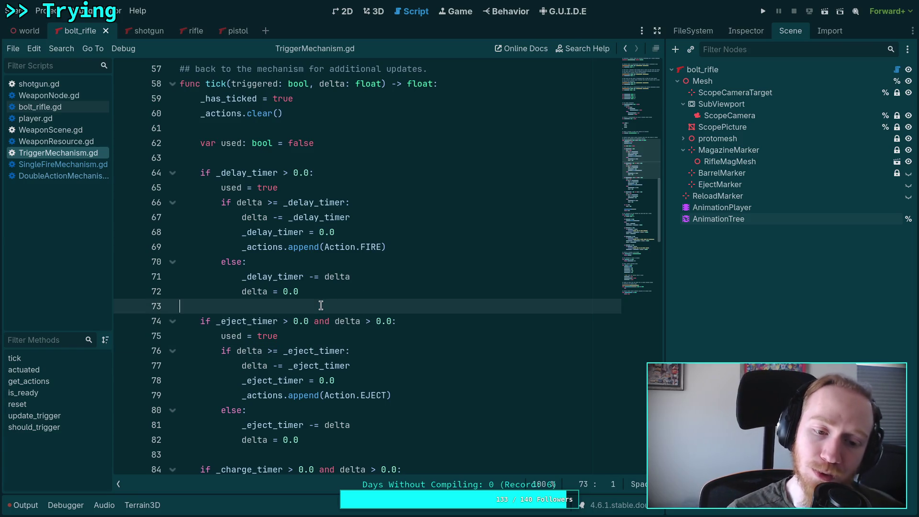
pyautogui.scroll(-3, 293, 280)
pyautogui.scroll(10, 258, 249)
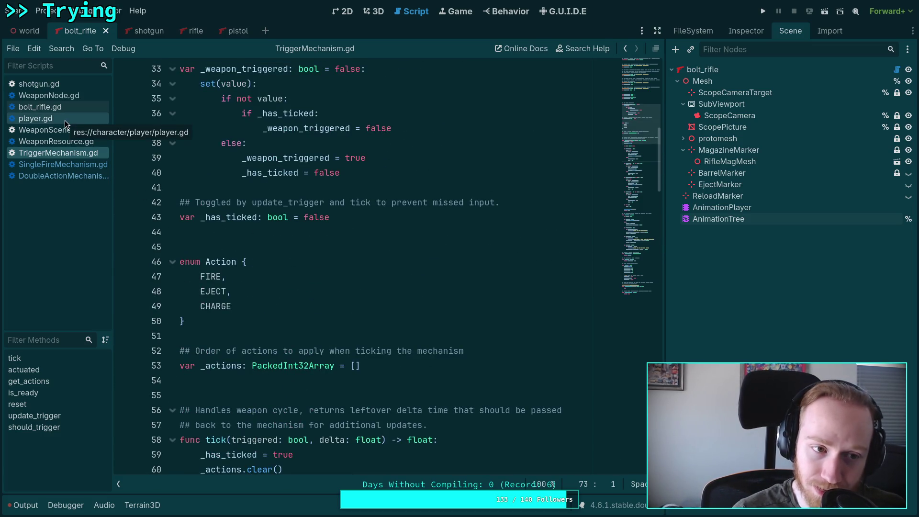
# Open WeaponNode.gd and select the mechanism.actuated() line at 364.
pyautogui.click(47, 96)
pyautogui.scroll(-2, 304, 260)
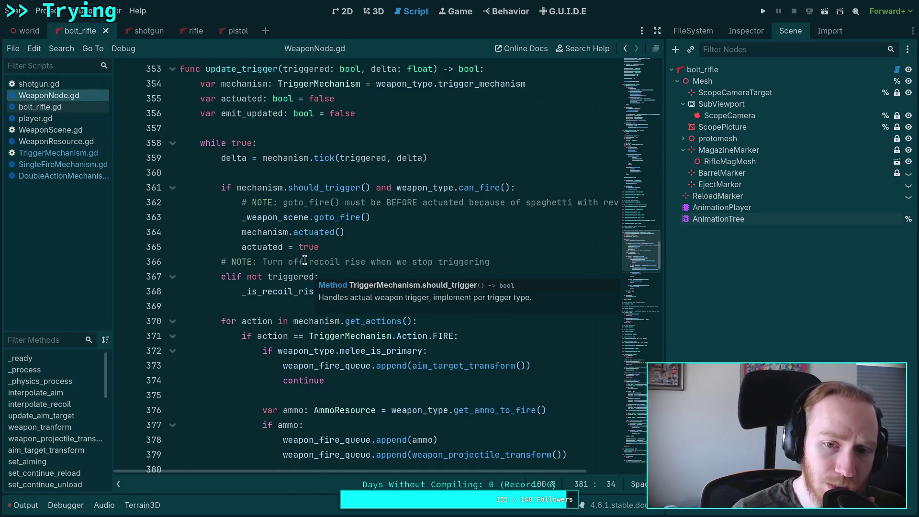
pyautogui.click(368, 232)
pyautogui.hotkey('shift', 'Home')
pyautogui.hotkey('shift', 'Home')
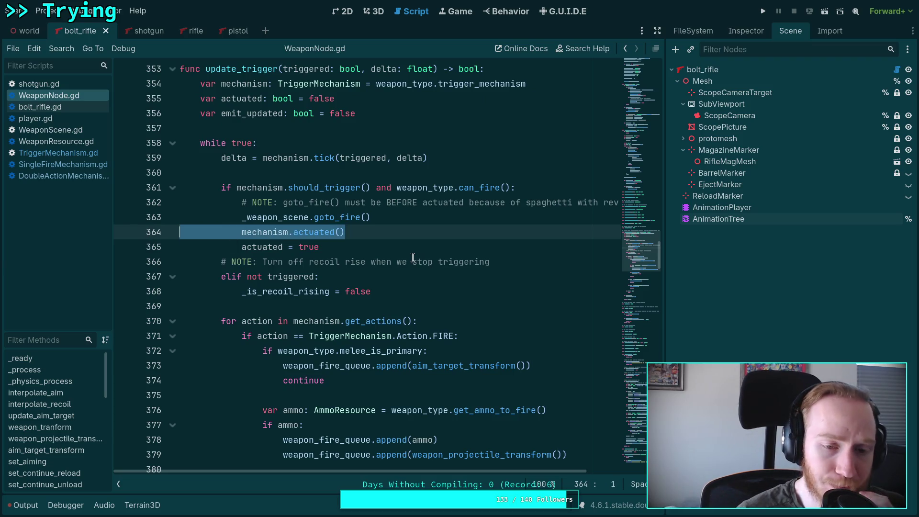
pyautogui.scroll(-2, 413, 257)
pyautogui.scroll(2, 404, 265)
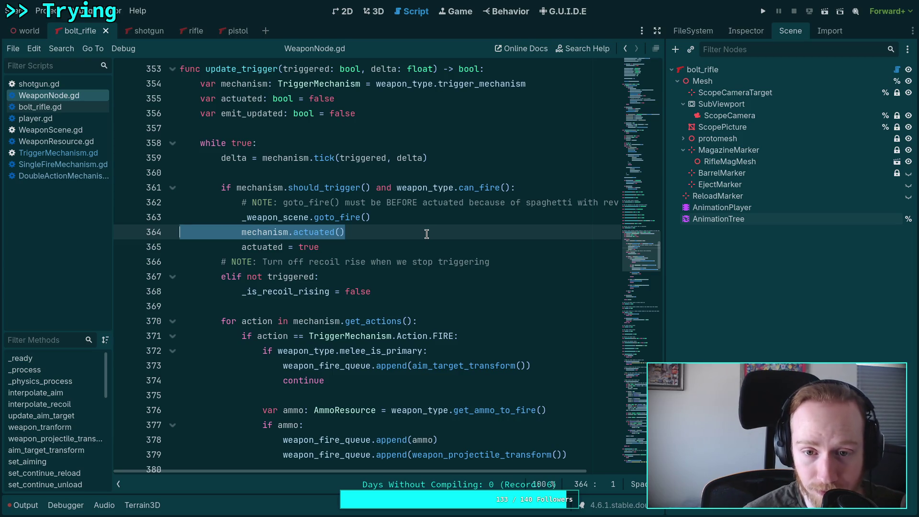
# Highlight every use of the actuated variable in update_trigger and review them.
pyautogui.doubleClick(262, 245)
pyautogui.scroll(-1, 272, 245)
pyautogui.scroll(-10, 271, 245)
pyautogui.scroll(15, 271, 245)
pyautogui.scroll(-6, 272, 245)
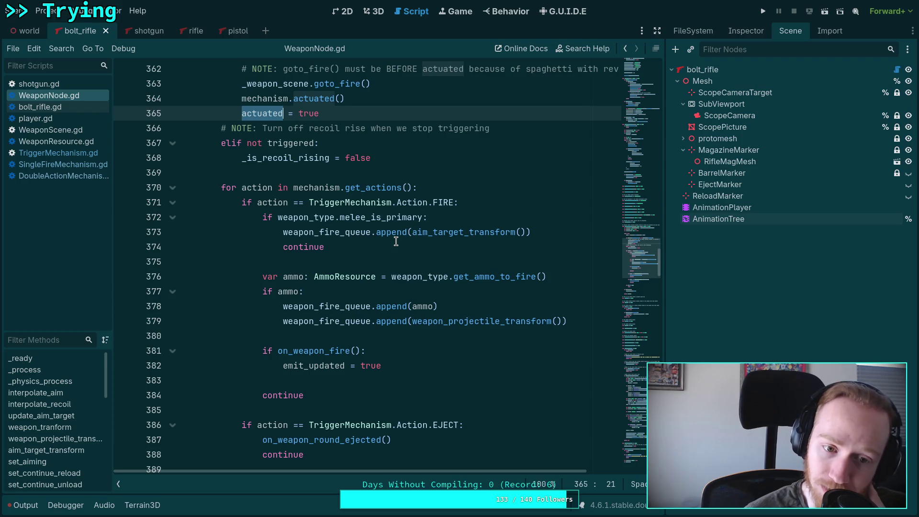
# Jump to the on_weapon_fire definition with Lookup Symbol.
pyautogui.click(439, 364)
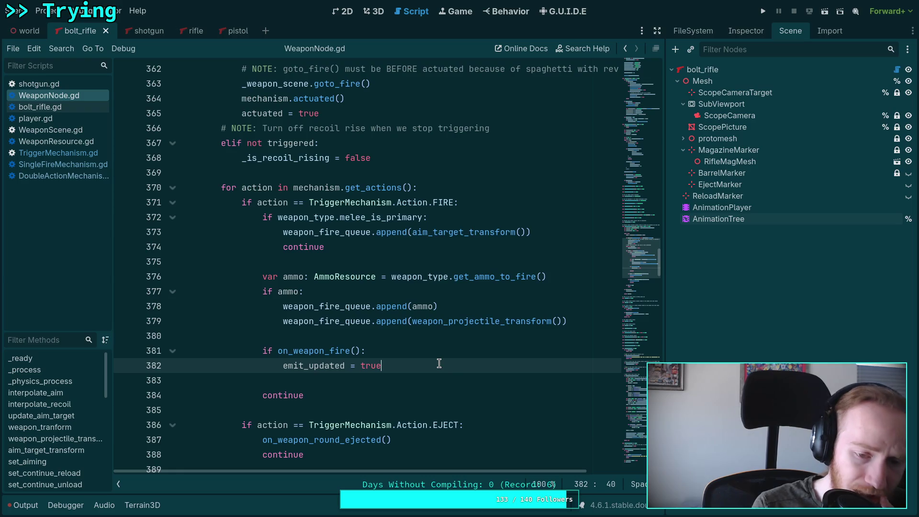
pyautogui.click(319, 351)
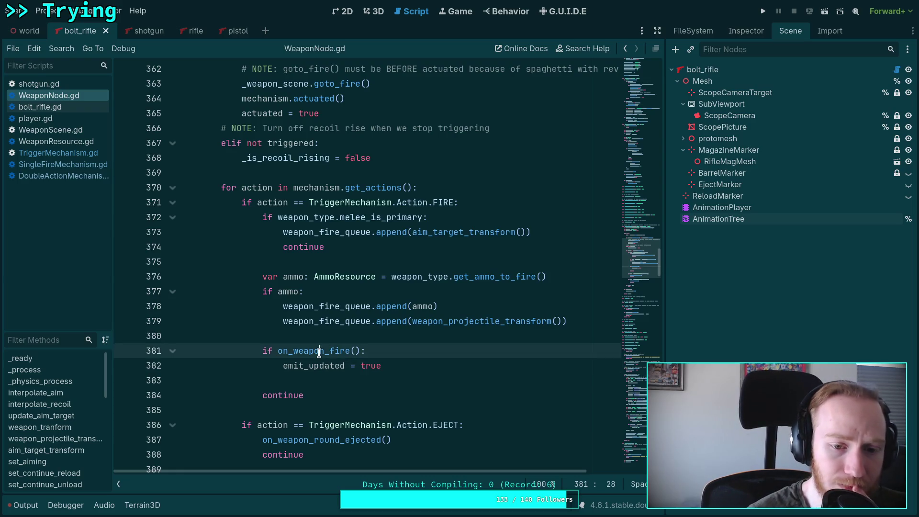
pyautogui.rightClick(317, 352)
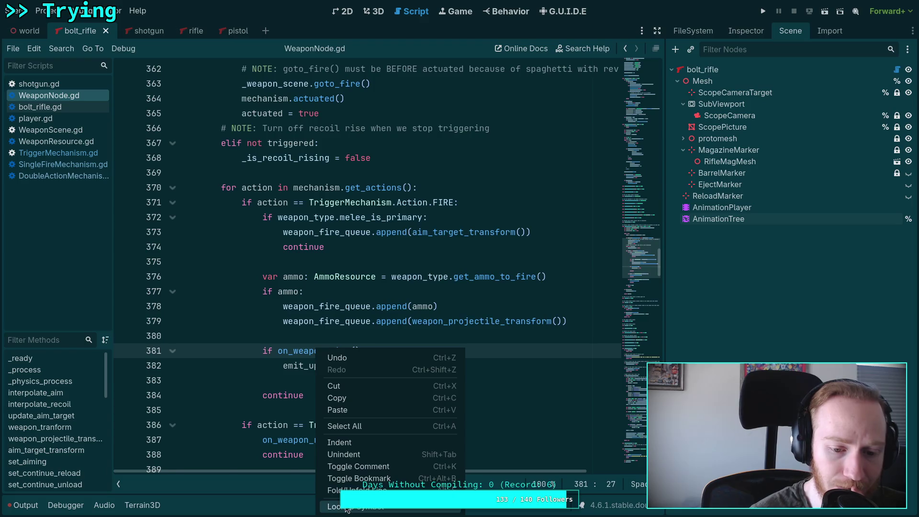
pyautogui.click(346, 506)
pyautogui.scroll(-4, 225, 340)
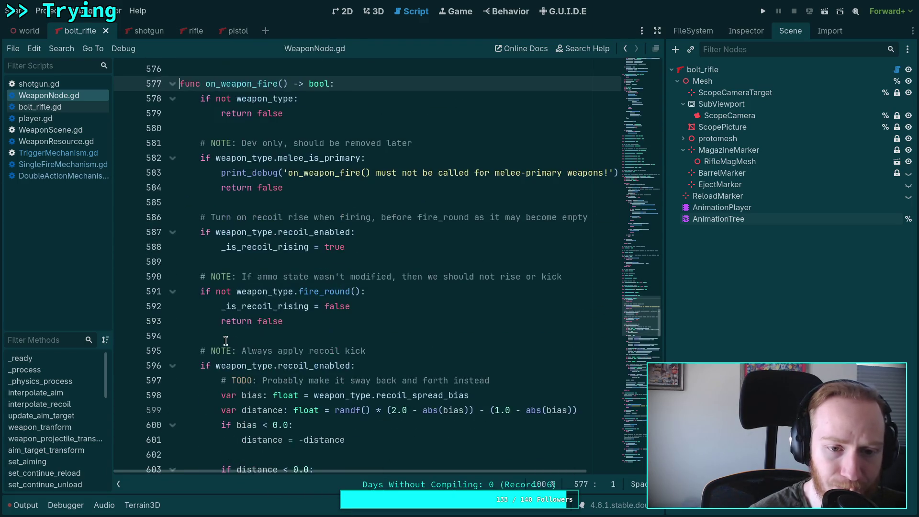
# Read through on_weapon_fire's recoil code, then open DoubleActionMechanism.gd.
pyautogui.scroll(-2, 225, 340)
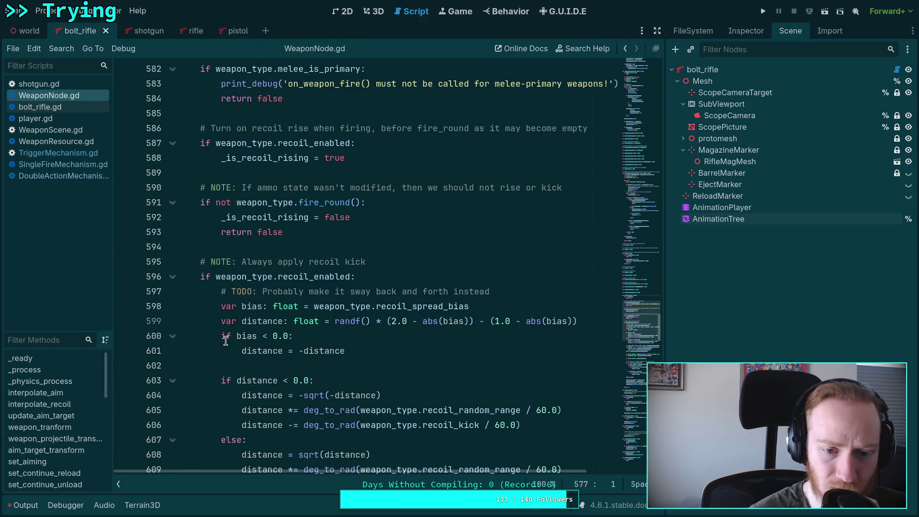
pyautogui.scroll(-11, 226, 340)
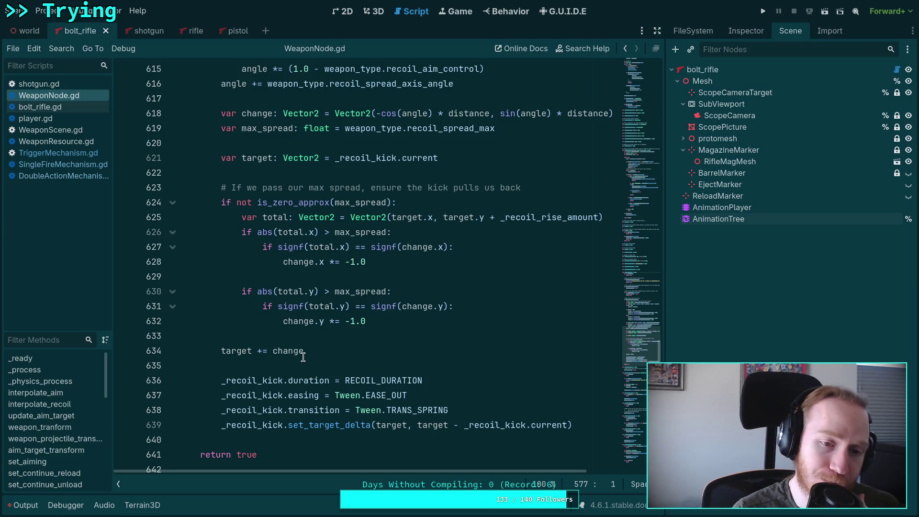
pyautogui.scroll(12, 297, 356)
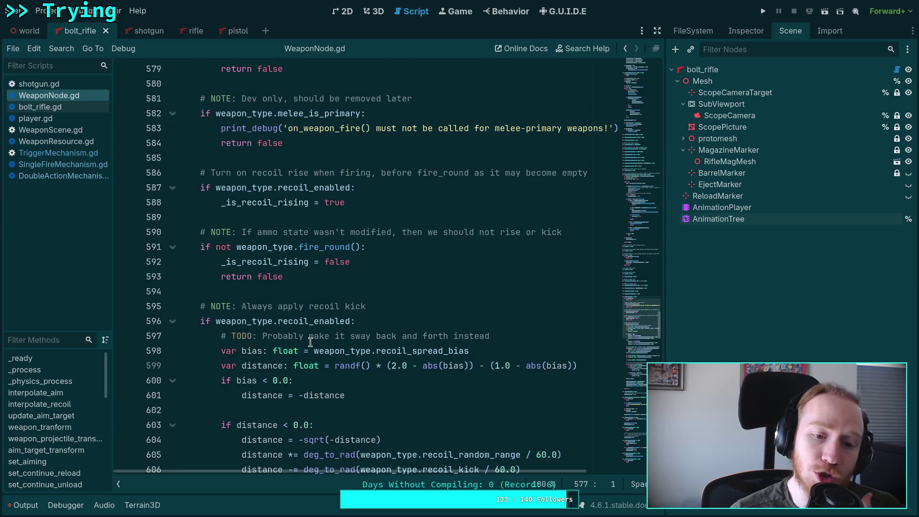
pyautogui.scroll(2, 311, 341)
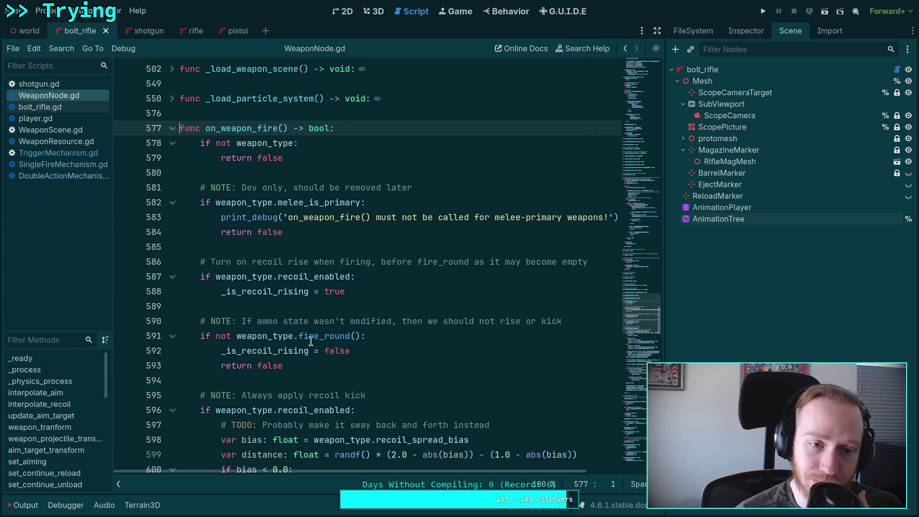
pyautogui.scroll(-3, 311, 341)
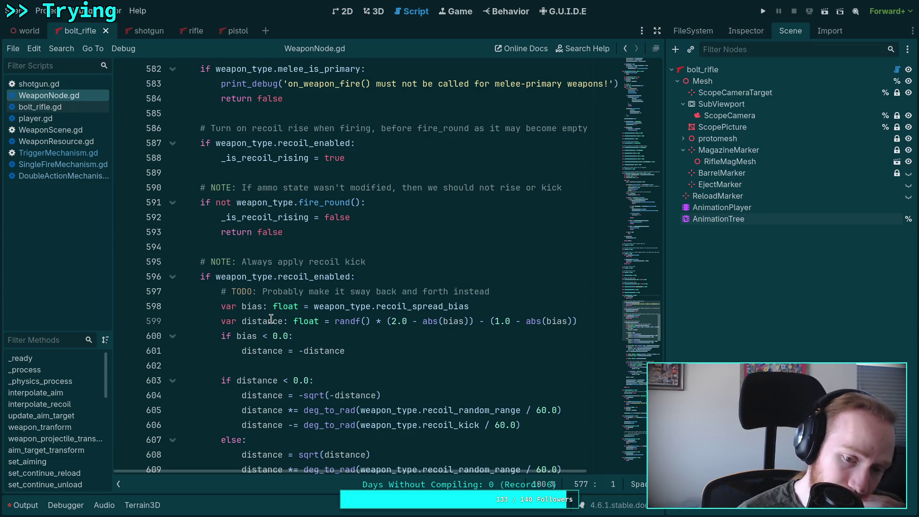
pyautogui.click(65, 172)
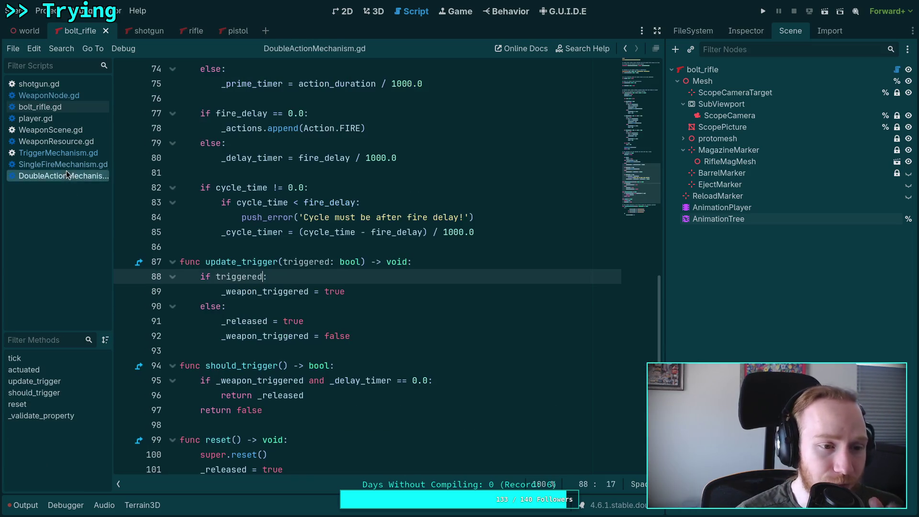
# Glance at SingleFireMechanism.gd and TriggerMechanism.gd, then return to WeaponNode.gd.
pyautogui.click(64, 164)
pyautogui.click(80, 152)
pyautogui.scroll(-4, 332, 254)
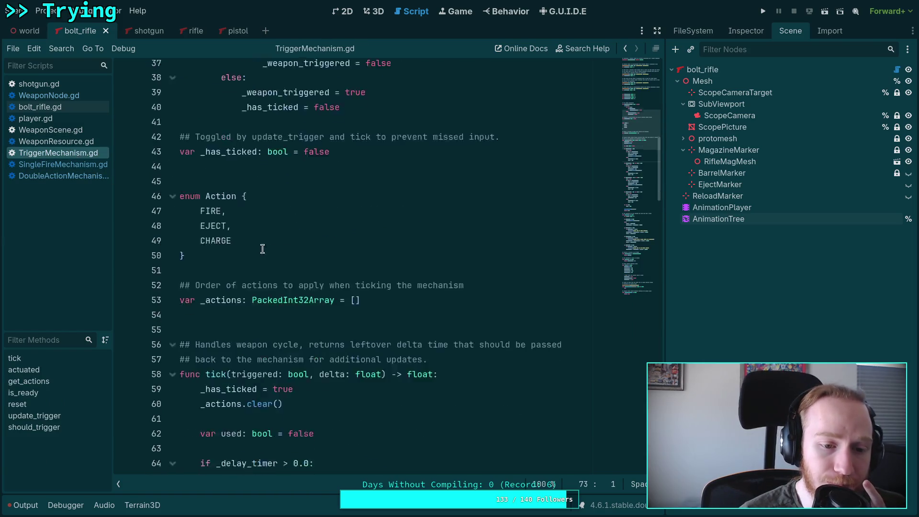
pyautogui.click(49, 95)
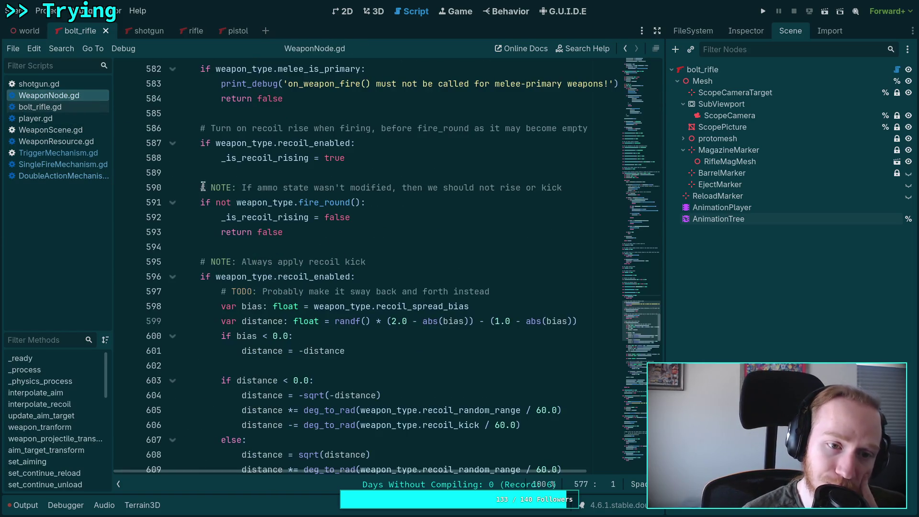
pyautogui.scroll(8, 240, 222)
# Fold the on_weapon_fire function in WeaponNode.gd down to its single header line.
pyautogui.click(153, 351)
pyautogui.click(173, 351)
pyautogui.click(234, 336)
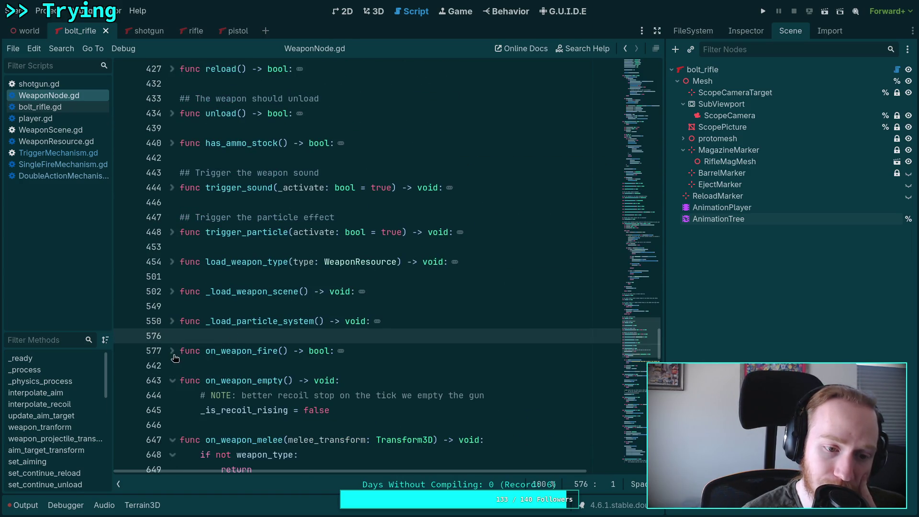
pyautogui.click(173, 355)
pyautogui.scroll(-2, 180, 355)
pyautogui.scroll(-6, 187, 344)
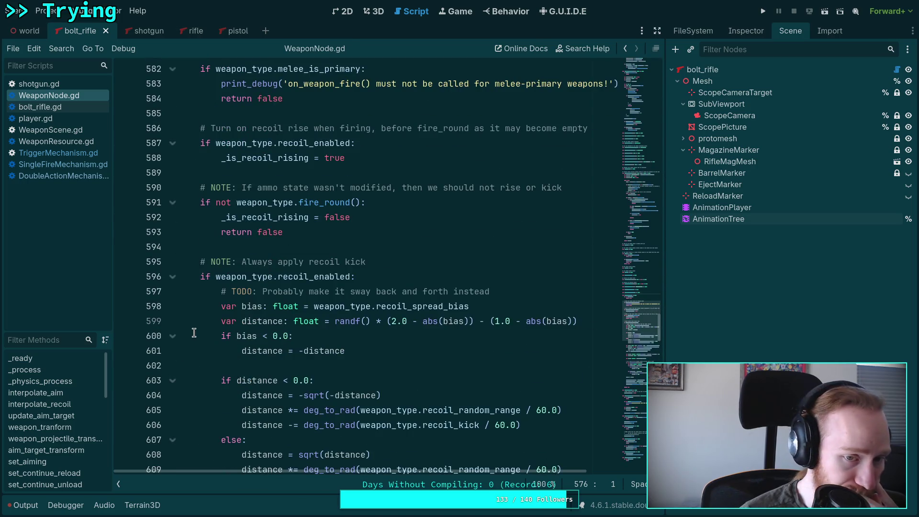
pyautogui.scroll(6, 202, 326)
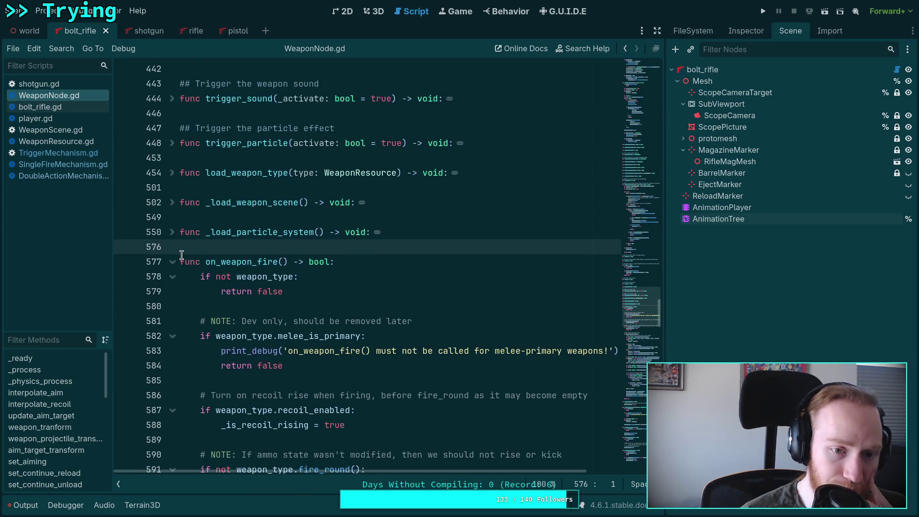
pyautogui.scroll(-6, 182, 251)
pyautogui.scroll(-16, 249, 285)
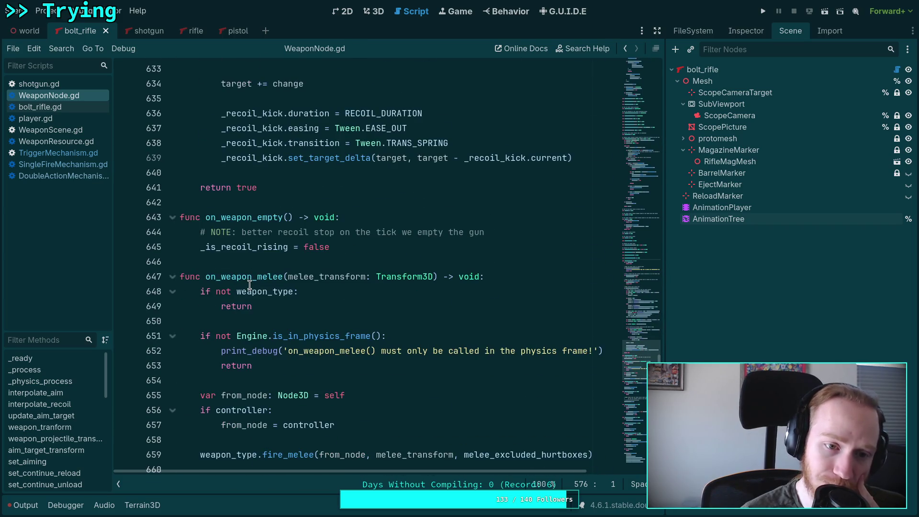
pyautogui.scroll(20, 250, 286)
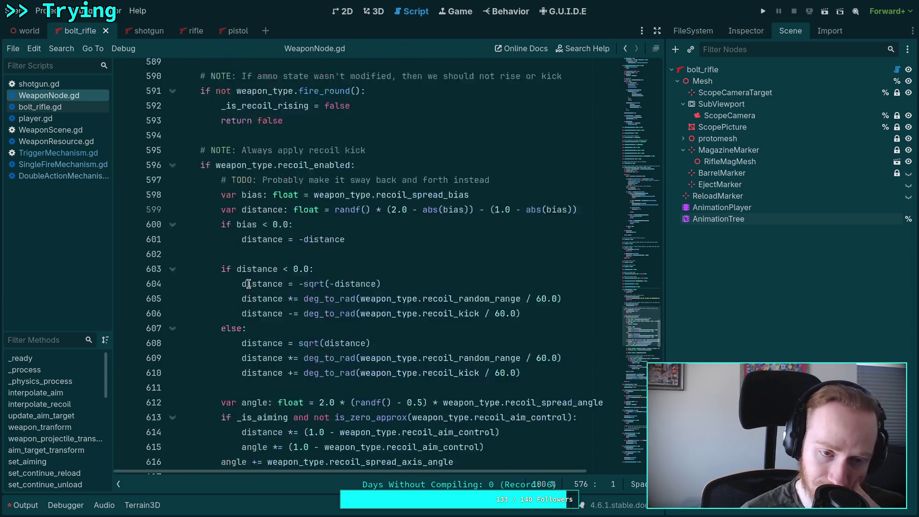
pyautogui.click(172, 172)
# Scroll to the trigger_sound function and select its name.
pyautogui.scroll(4, 231, 240)
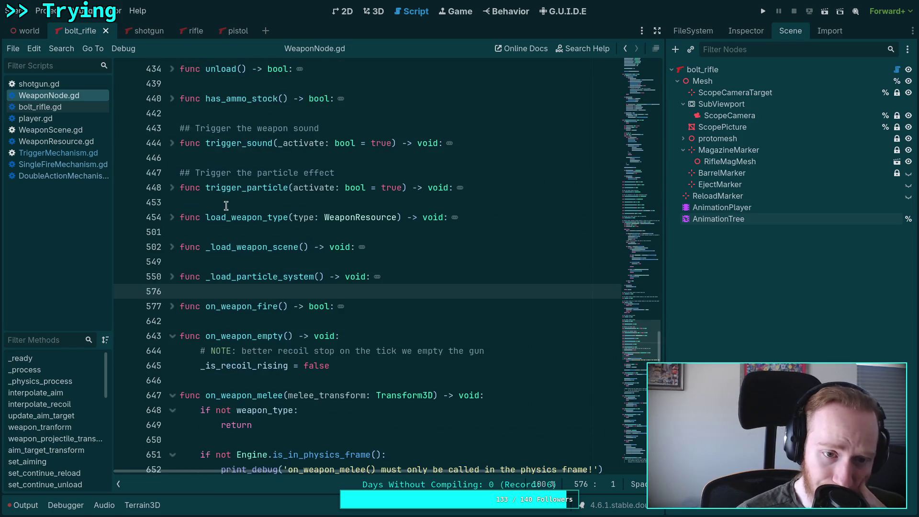
pyautogui.scroll(4, 230, 239)
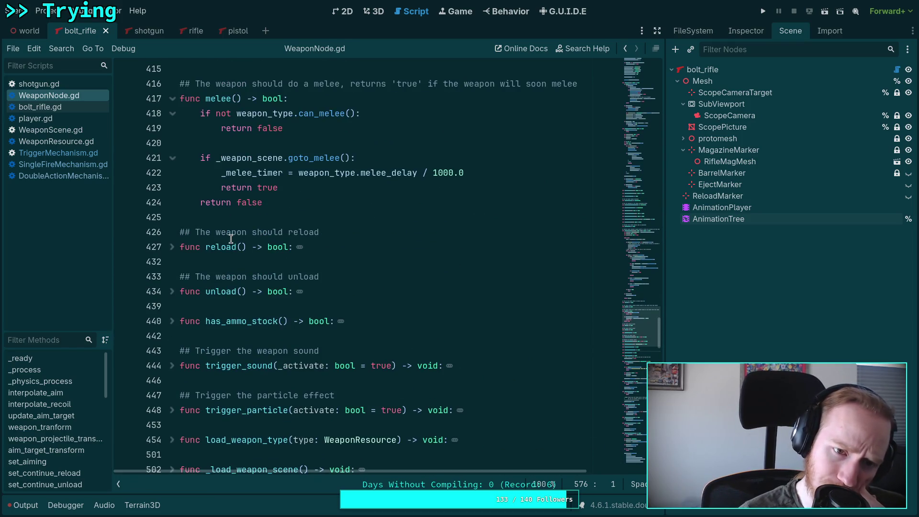
pyautogui.scroll(16, 230, 239)
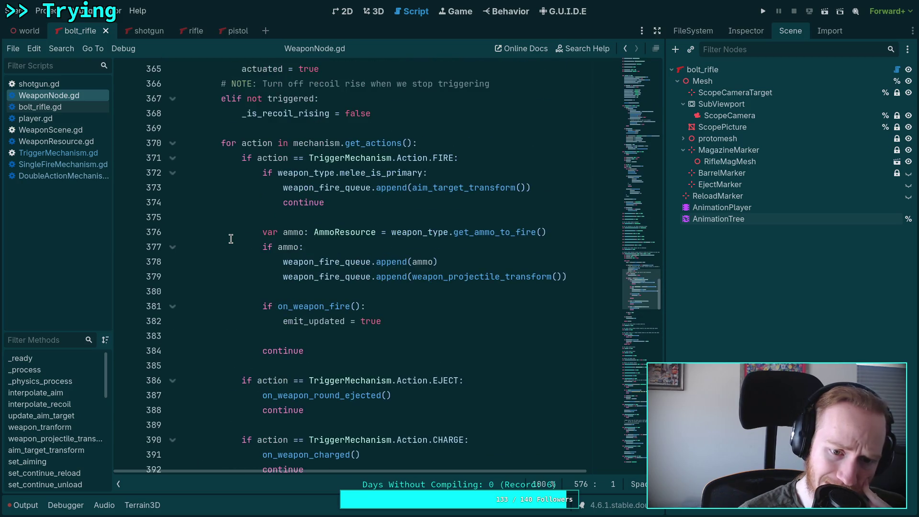
pyautogui.scroll(3, 230, 239)
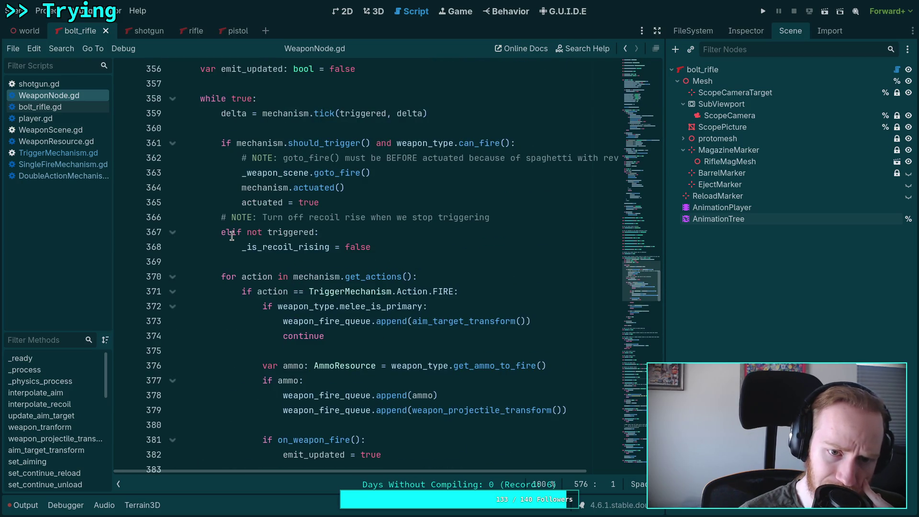
pyautogui.scroll(-6, 231, 235)
pyautogui.scroll(-4, 231, 236)
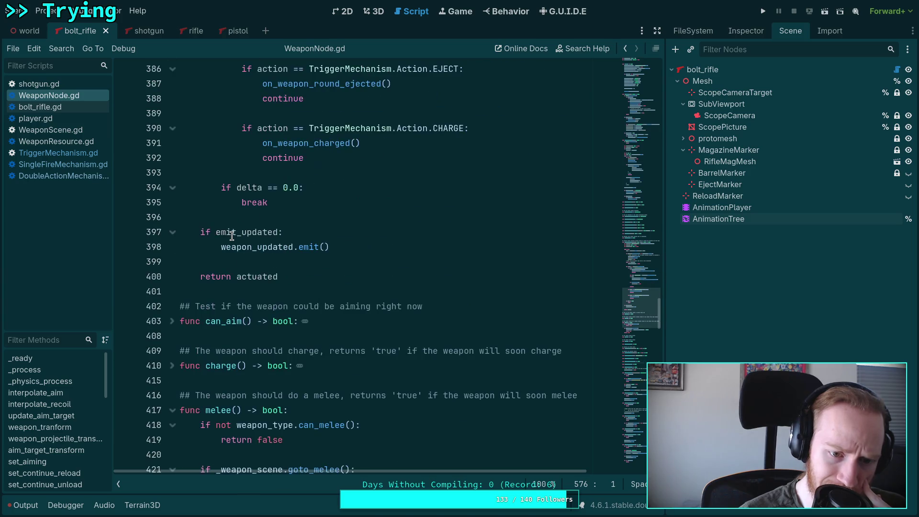
pyautogui.scroll(-10, 232, 236)
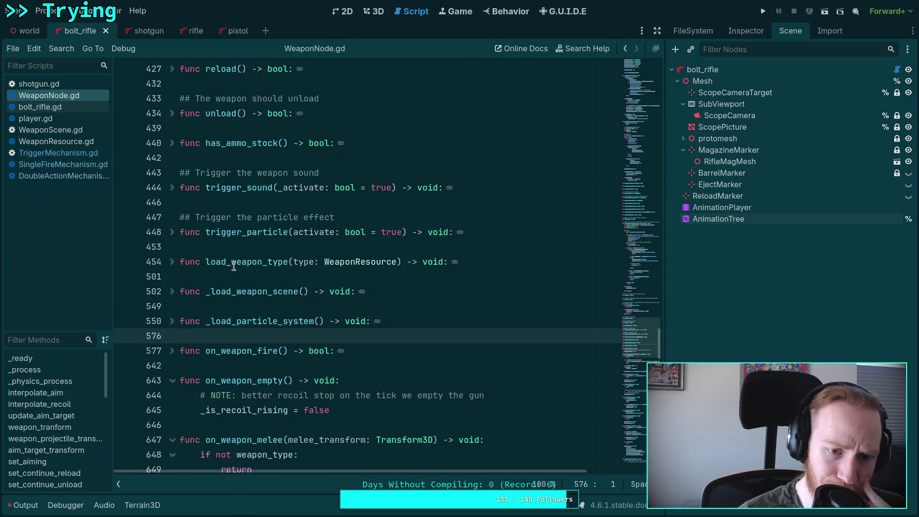
pyautogui.doubleClick(248, 188)
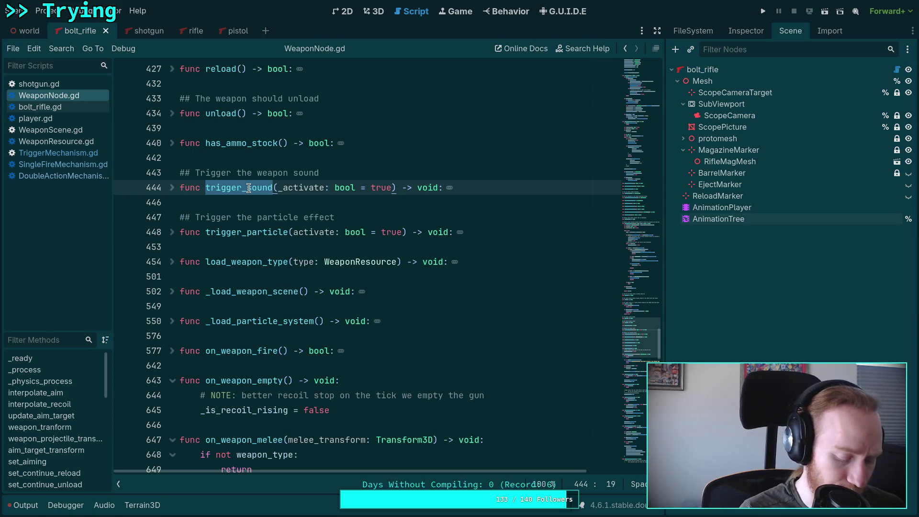
# Search WeaponNode.gd for trigger_sound and step through its matches.
pyautogui.hotkey('ctrl', 'f')
pyautogui.click(510, 483)
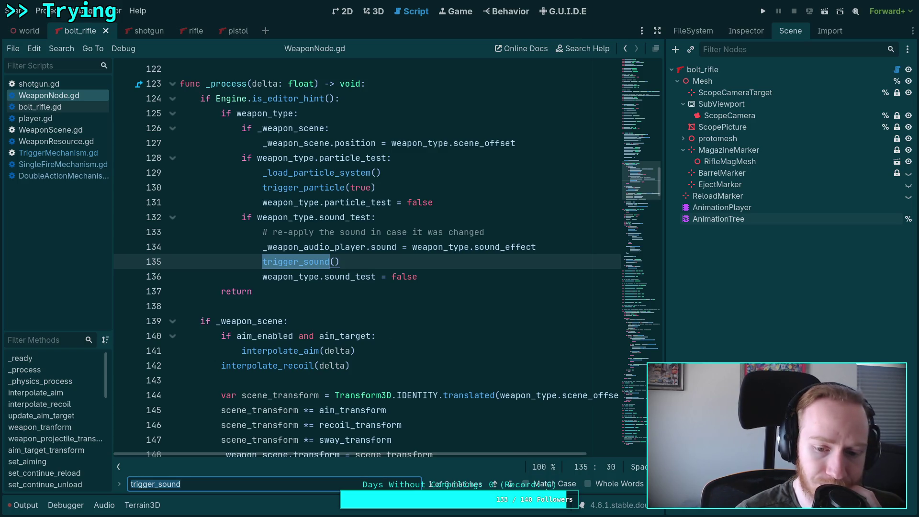
pyautogui.click(510, 484)
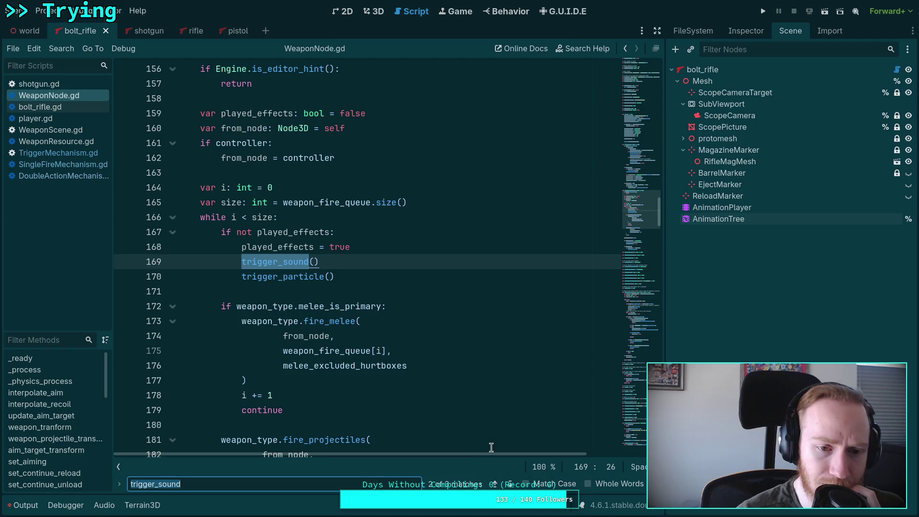
pyautogui.scroll(2, 441, 400)
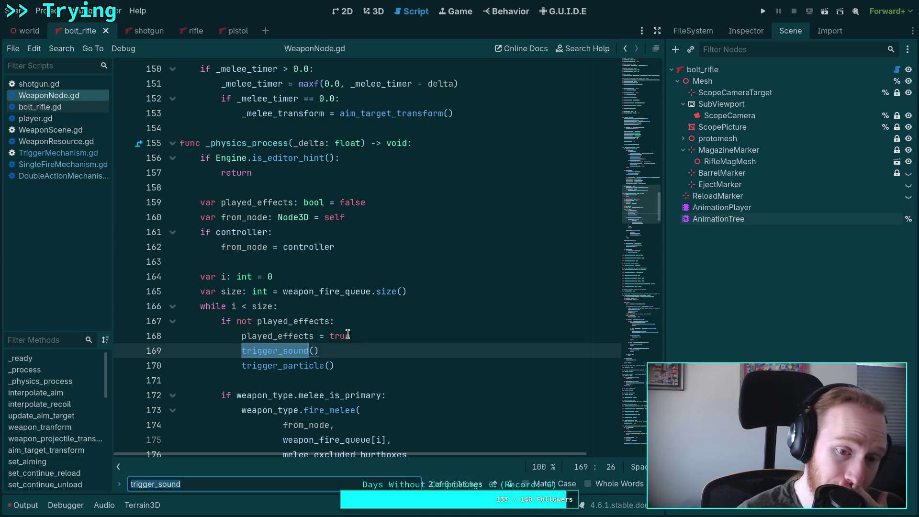
pyautogui.moveTo(312, 325)
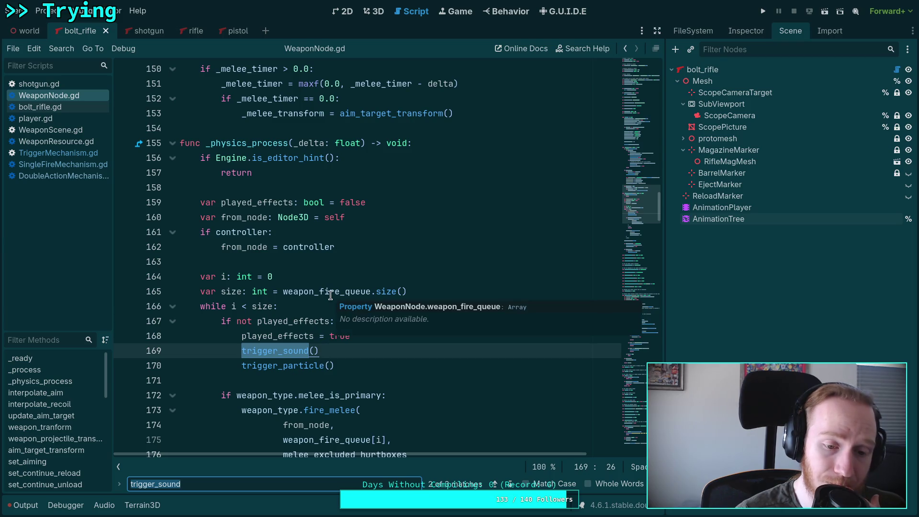
# Read through the _physics_process and update_trigger functions in WeaponNode.gd.
pyautogui.scroll(-3, 329, 313)
pyautogui.scroll(-3, 329, 314)
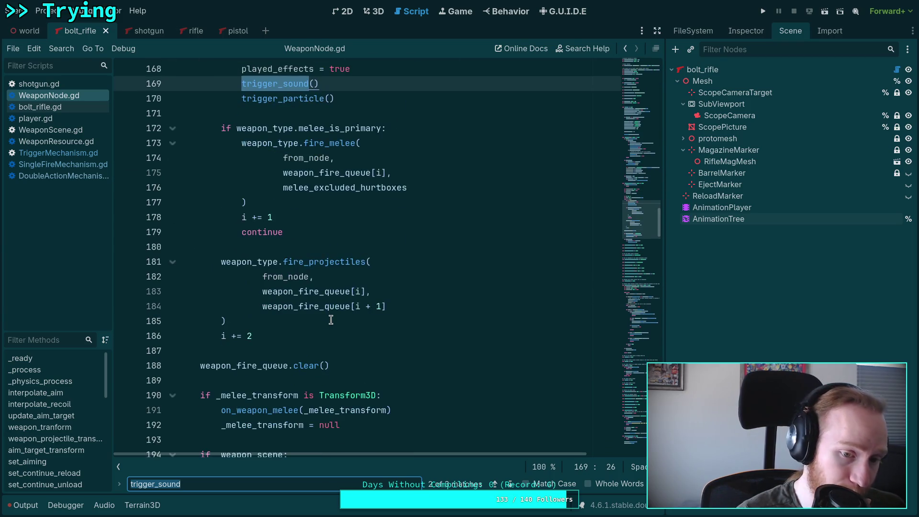
pyautogui.scroll(2, 386, 408)
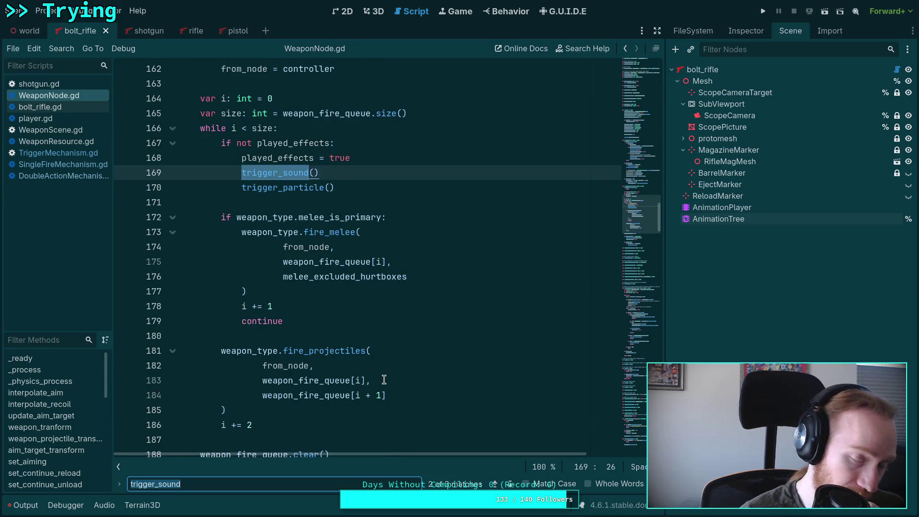
pyautogui.scroll(3, 384, 380)
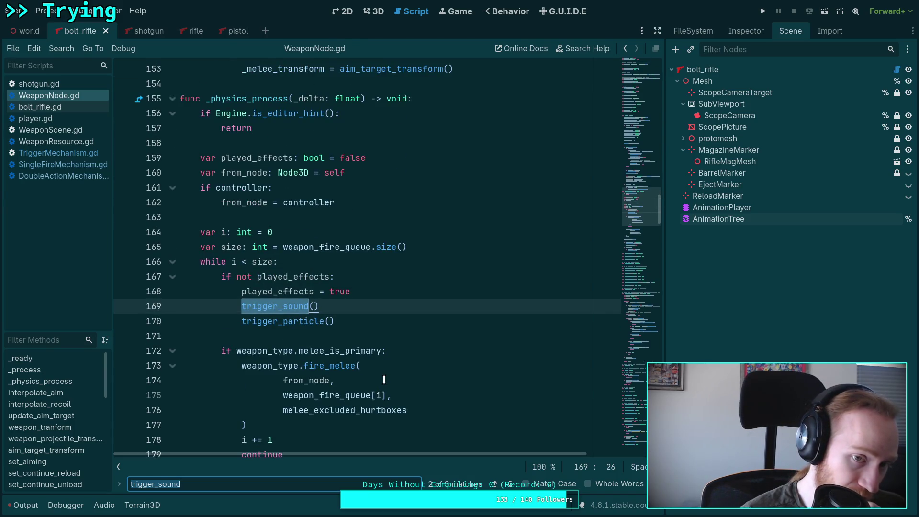
pyautogui.scroll(-5, 383, 379)
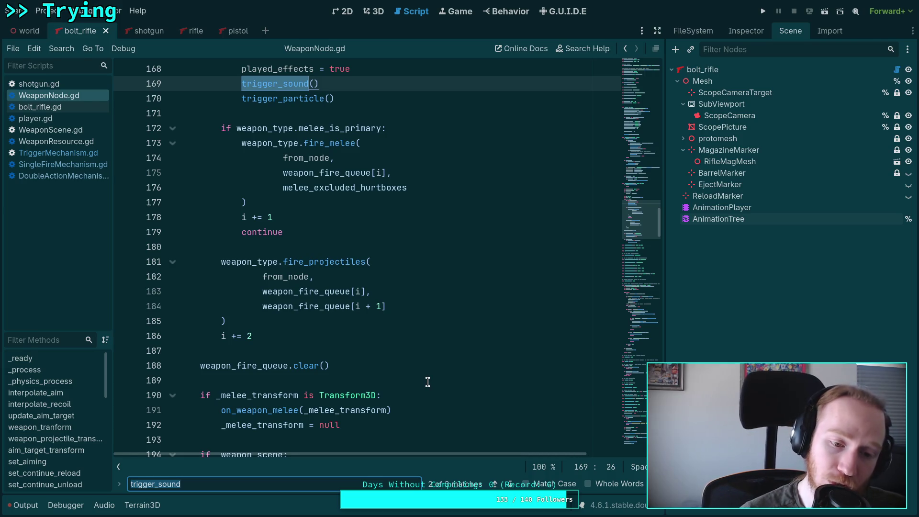
pyautogui.scroll(-12, 427, 382)
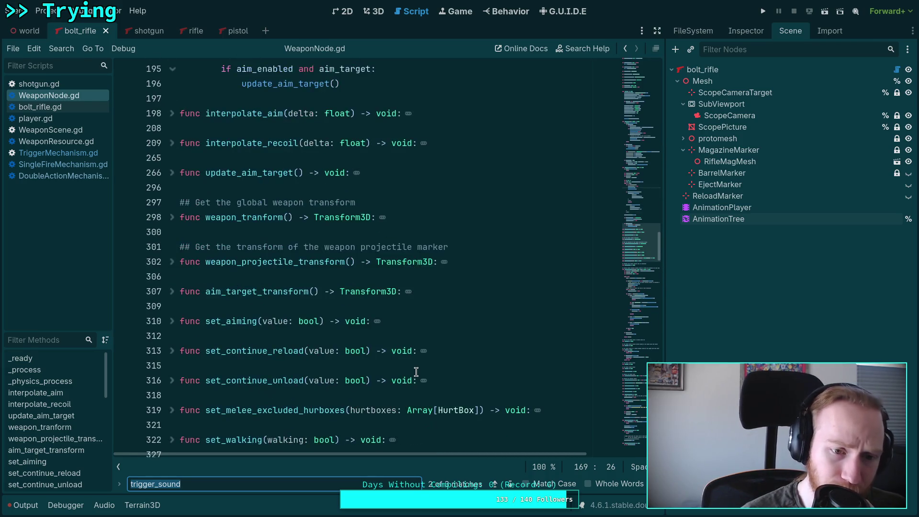
pyautogui.scroll(-4, 406, 372)
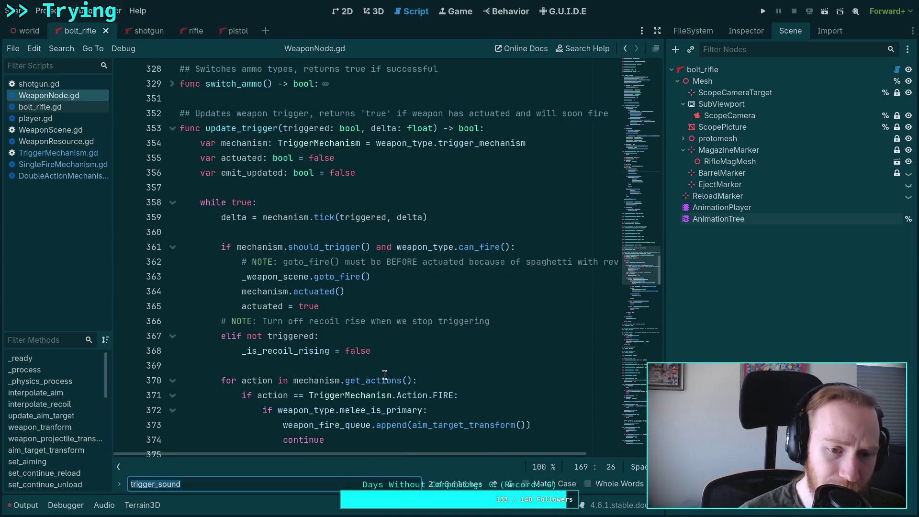
pyautogui.scroll(15, 363, 365)
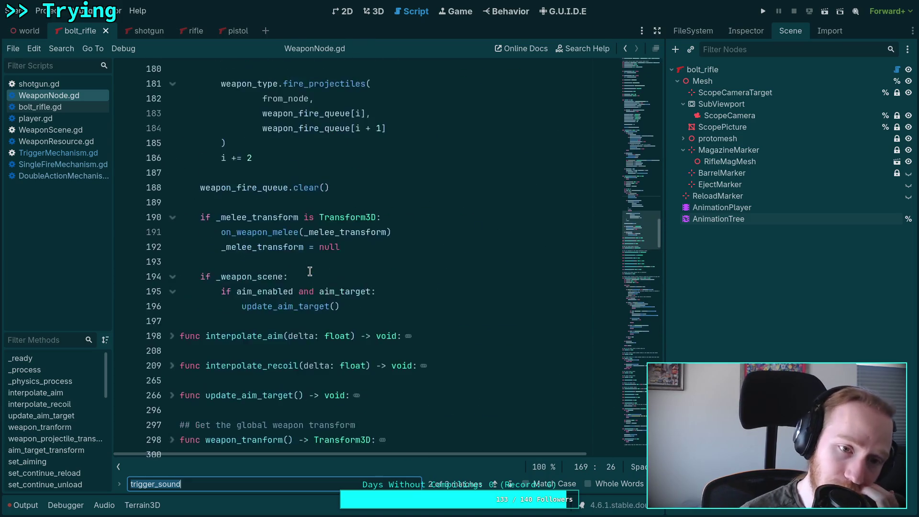
pyautogui.scroll(4, 310, 272)
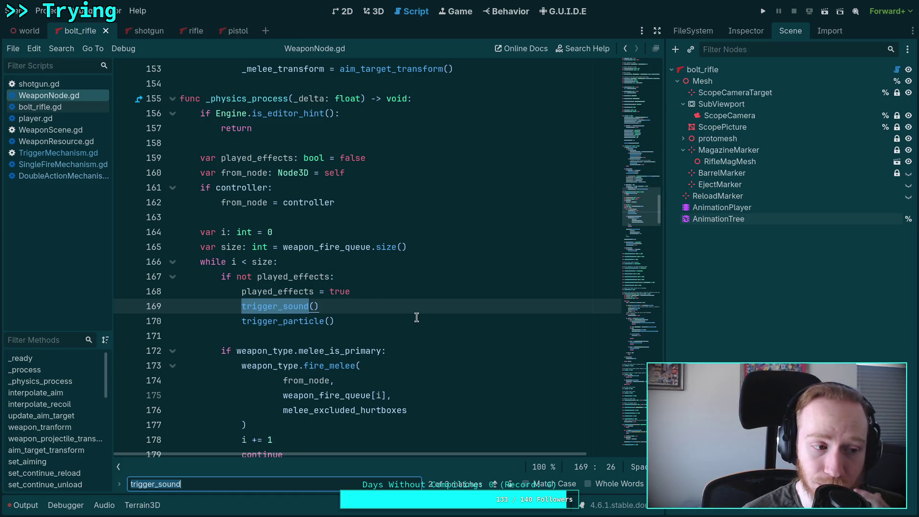
pyautogui.scroll(-4, 416, 317)
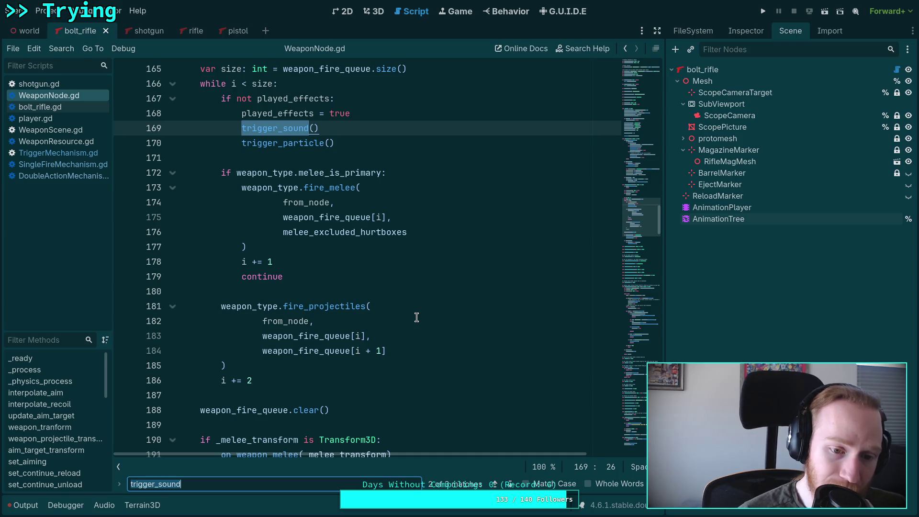
# Close the find bar with update_trigger's mechanism.tick and mechanism.actuated calls in view.
pyautogui.click(417, 318)
pyautogui.scroll(-15, 416, 317)
pyautogui.scroll(-7, 516, 385)
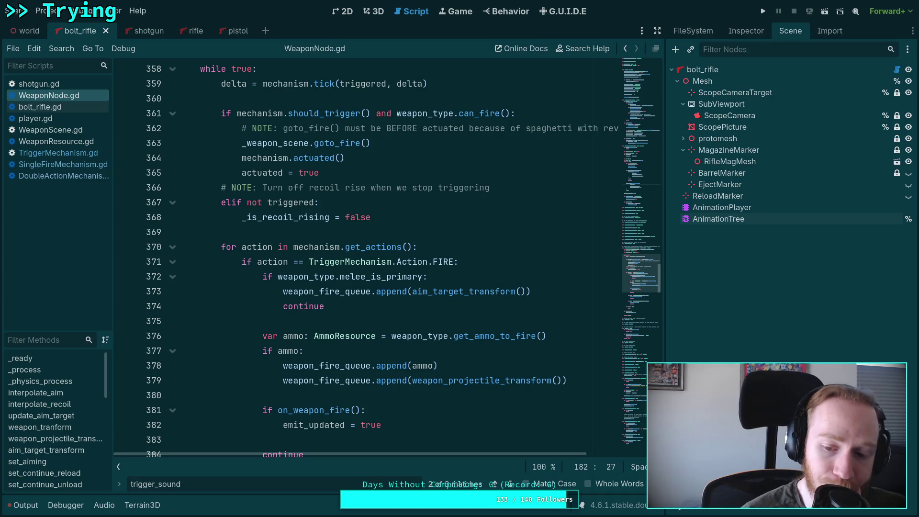
pyautogui.press('Escape')
pyautogui.click(377, 321)
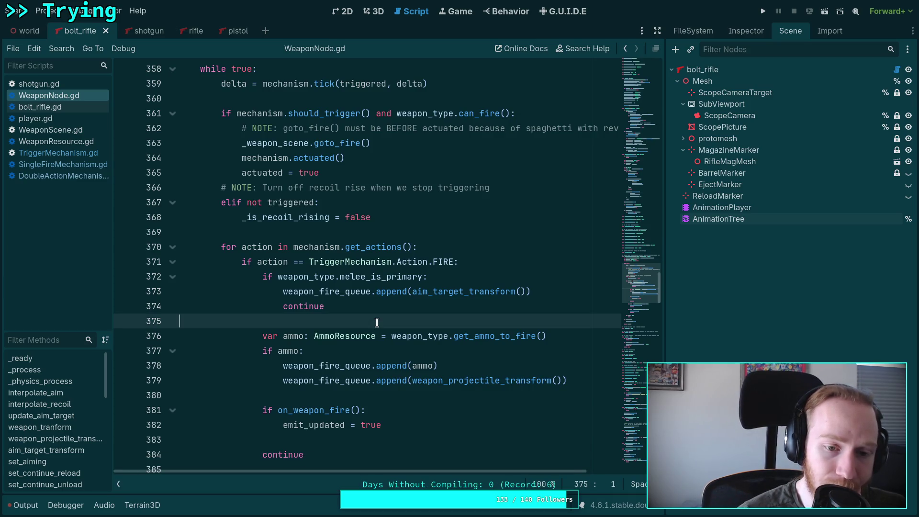
# Open TriggerMechanism.gd and look over its code.
pyautogui.click(58, 153)
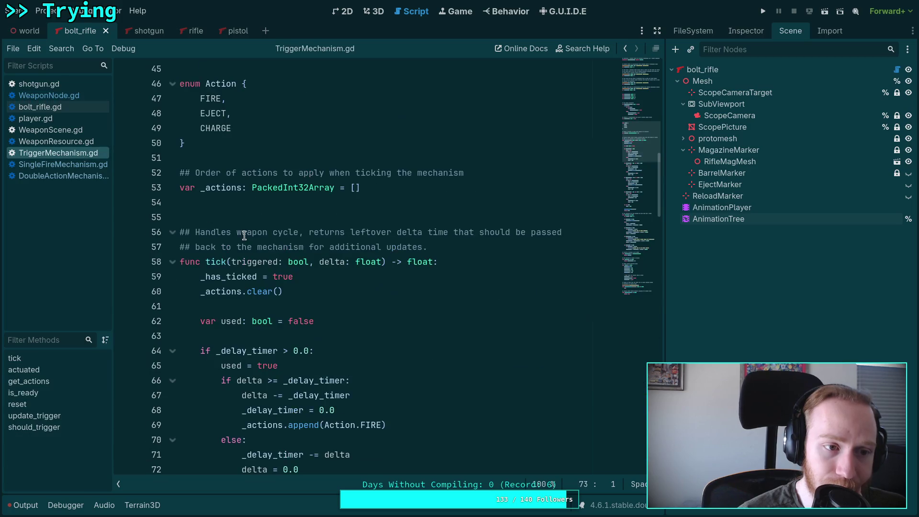
pyautogui.scroll(-2, 329, 259)
pyautogui.scroll(6, 302, 278)
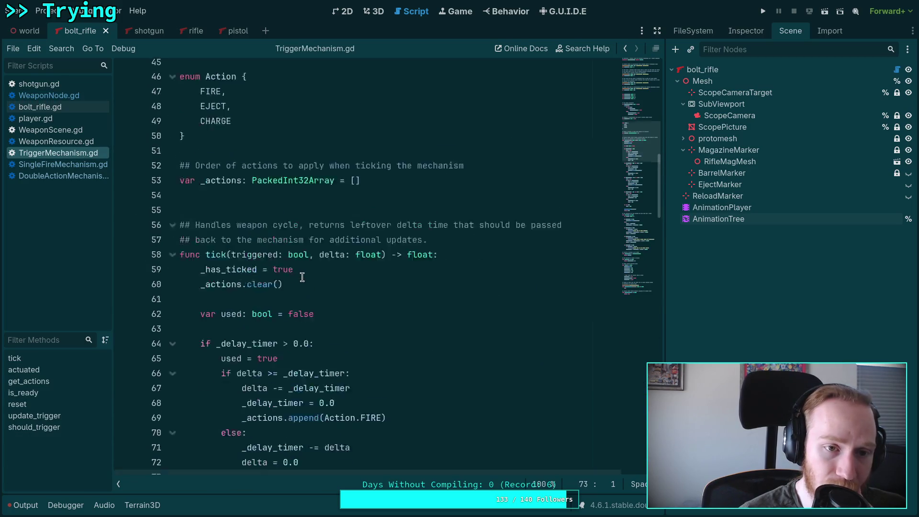
pyautogui.scroll(4, 302, 277)
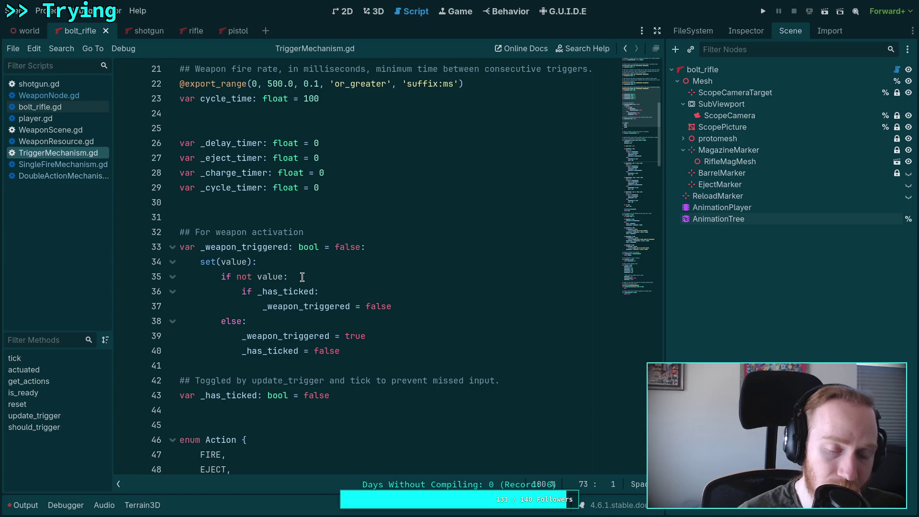
pyautogui.scroll(-10, 302, 277)
pyautogui.scroll(7, 275, 245)
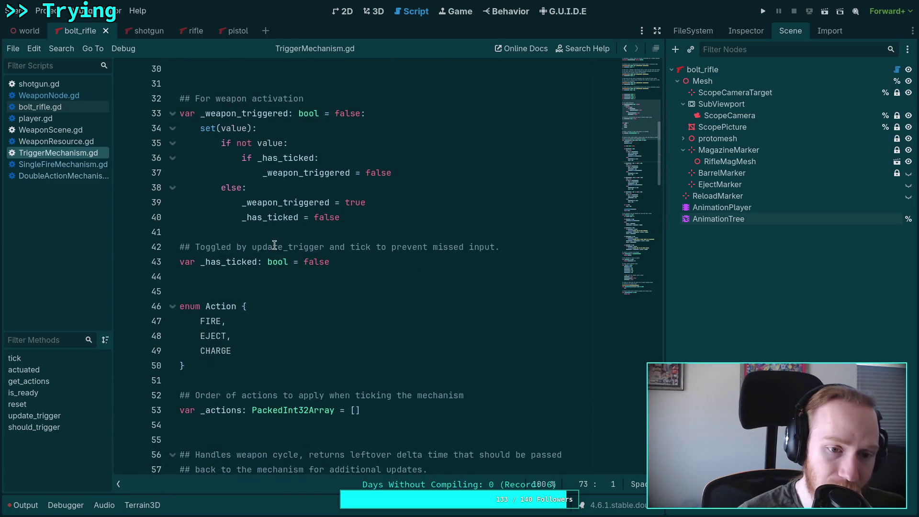
# Search for _has_ticked and cycle through every occurrence, wrapping back to the first.
pyautogui.doubleClick(228, 262)
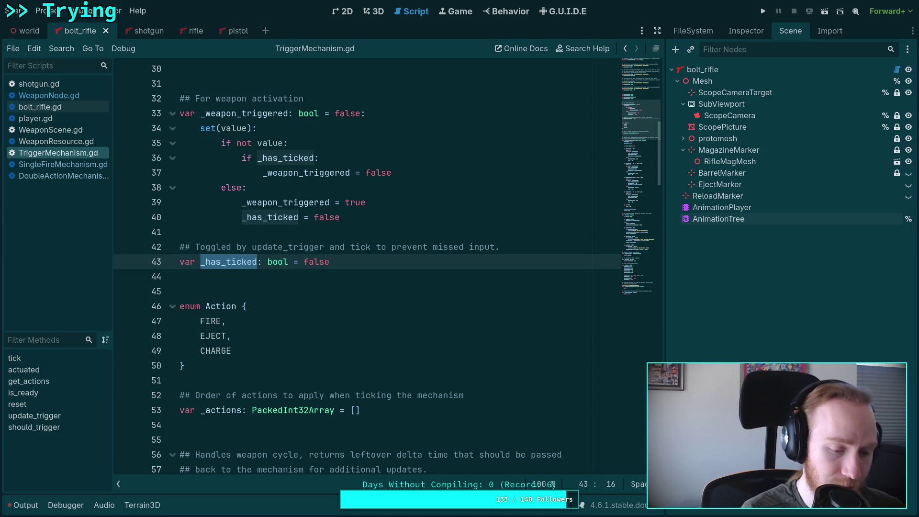
pyautogui.hotkey('ctrl', 'f')
pyautogui.click(510, 484)
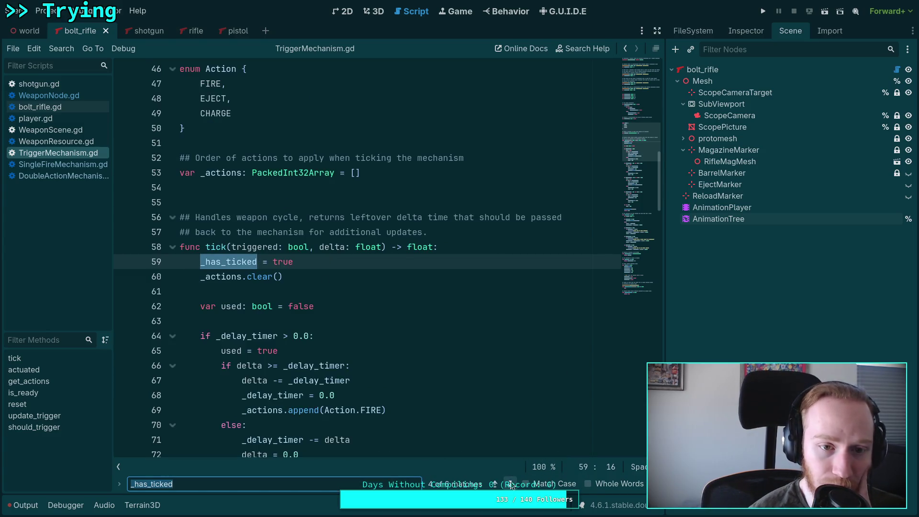
pyautogui.click(511, 484)
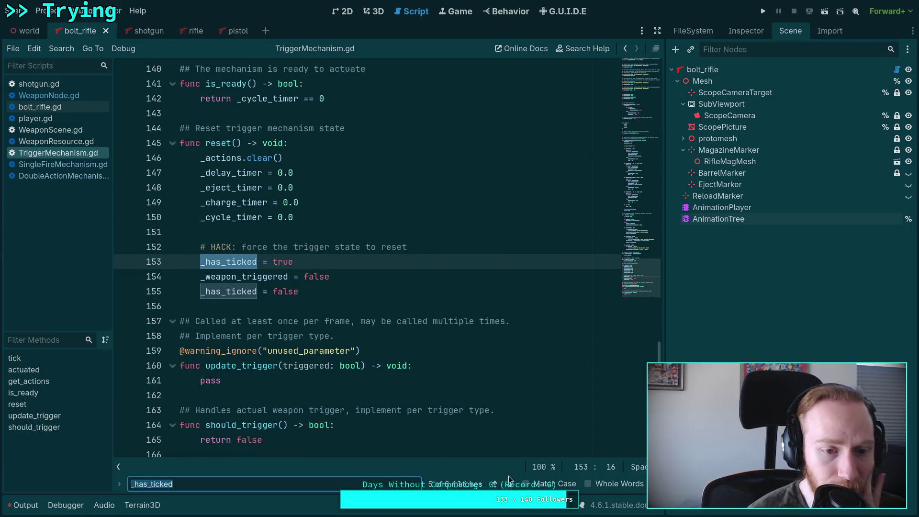
pyautogui.click(511, 485)
pyautogui.click(511, 485)
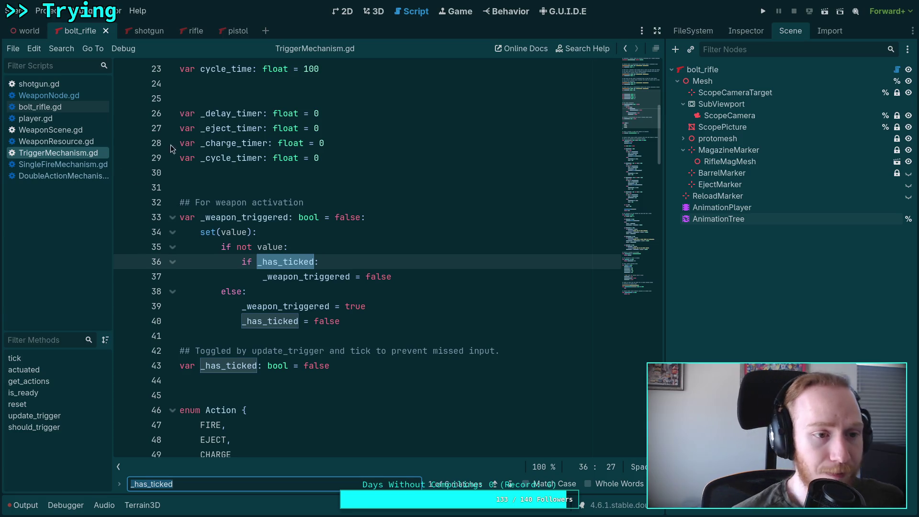
pyautogui.click(76, 165)
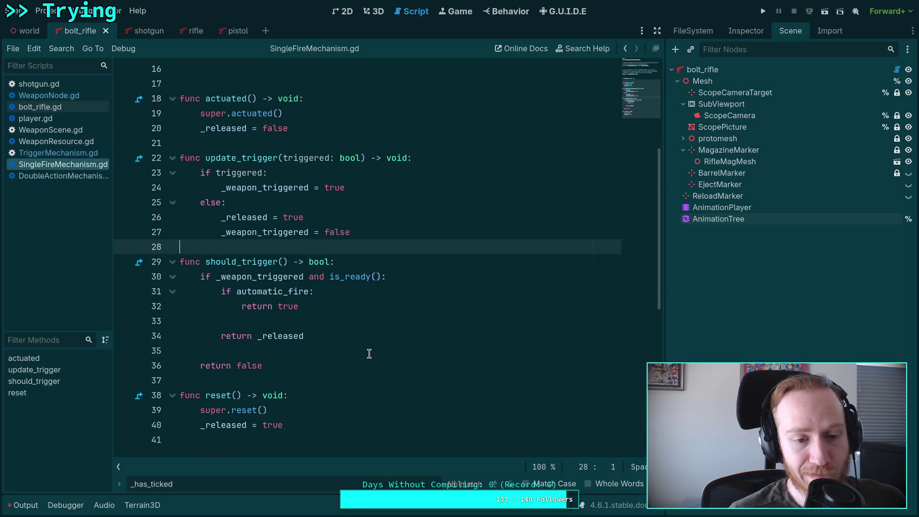
pyautogui.scroll(3, 369, 353)
pyautogui.scroll(1, 369, 354)
pyautogui.scroll(-6, 369, 354)
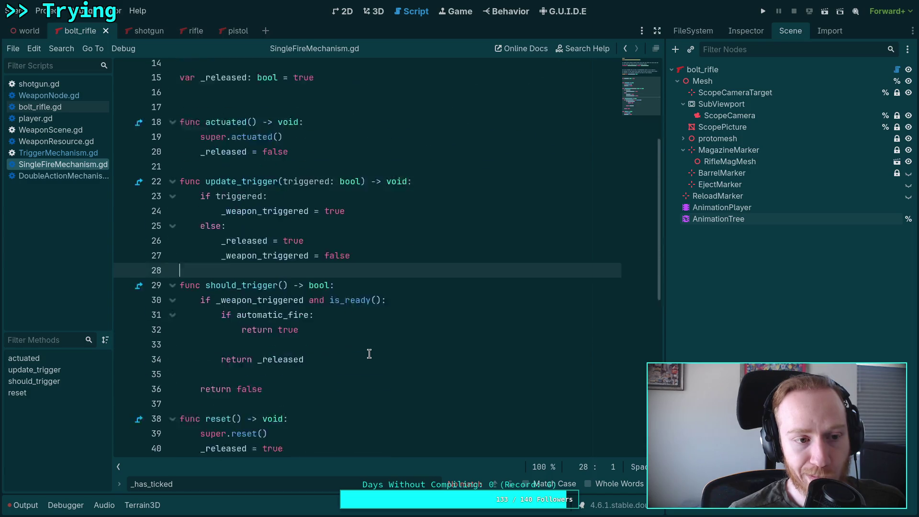
pyautogui.click(57, 153)
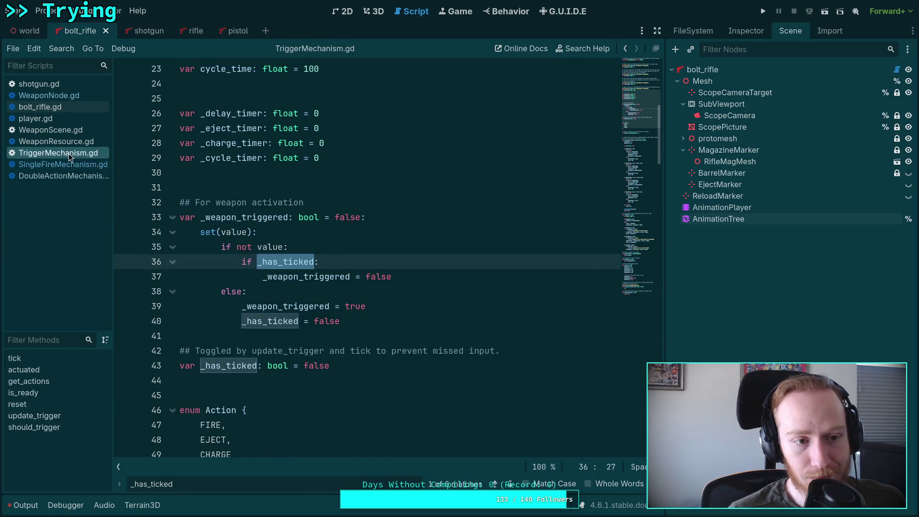
pyautogui.scroll(-4, 365, 287)
pyautogui.scroll(-13, 366, 288)
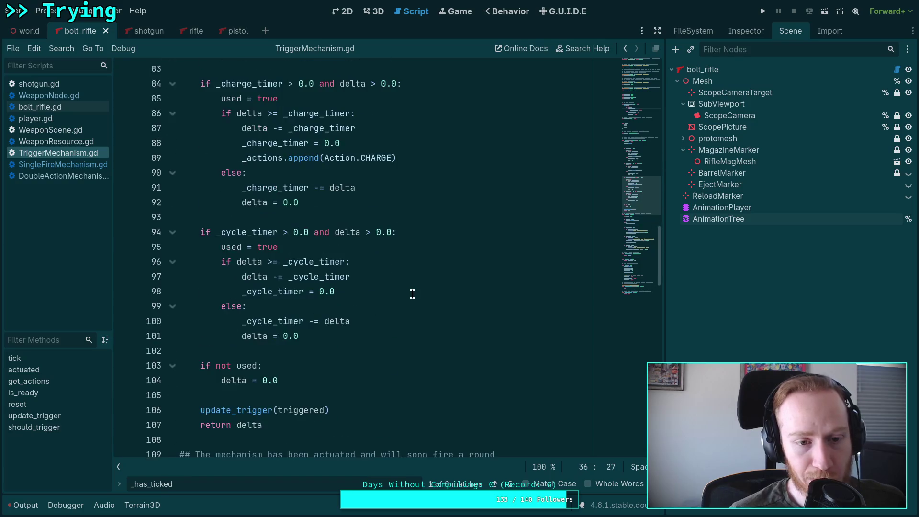
pyautogui.scroll(-6, 412, 293)
pyautogui.scroll(-3, 397, 294)
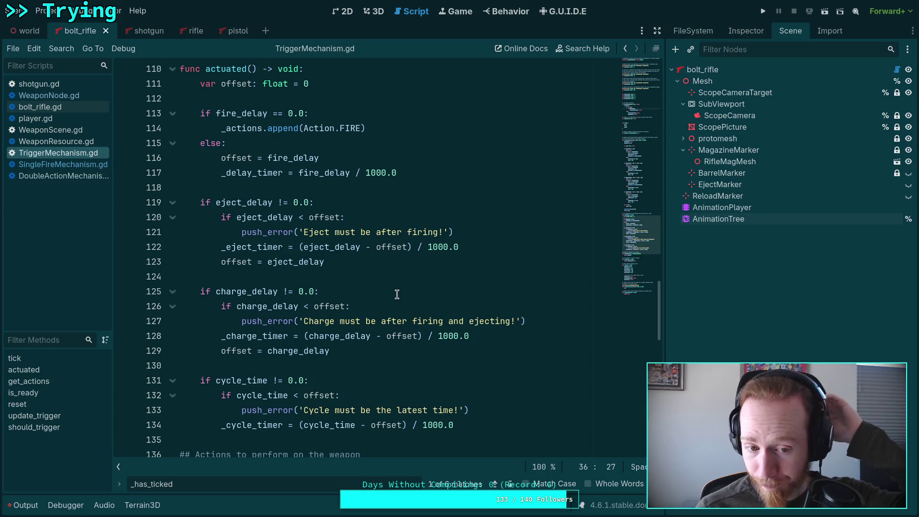
pyautogui.scroll(8, 395, 294)
pyautogui.scroll(2, 392, 293)
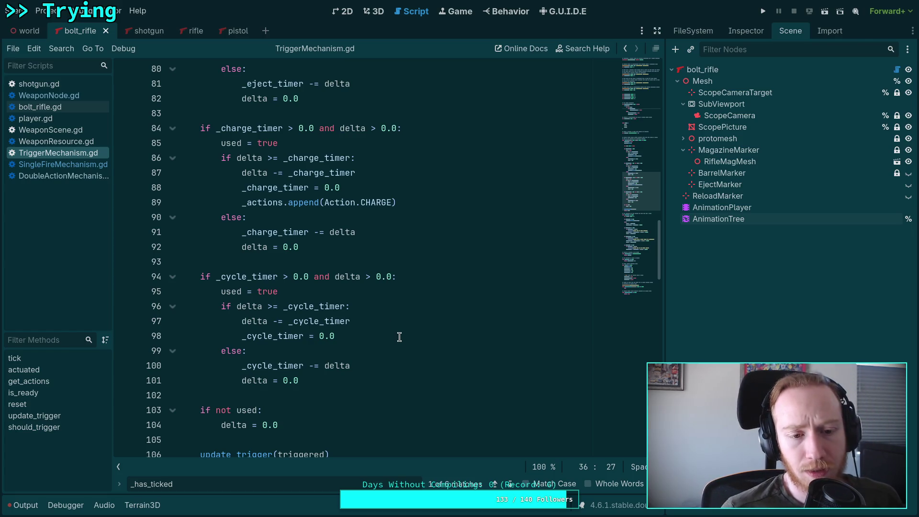
# Close the search and highlight _cycle_timer in is_ready's return statement.
pyautogui.scroll(-9, 397, 336)
pyautogui.press('Escape')
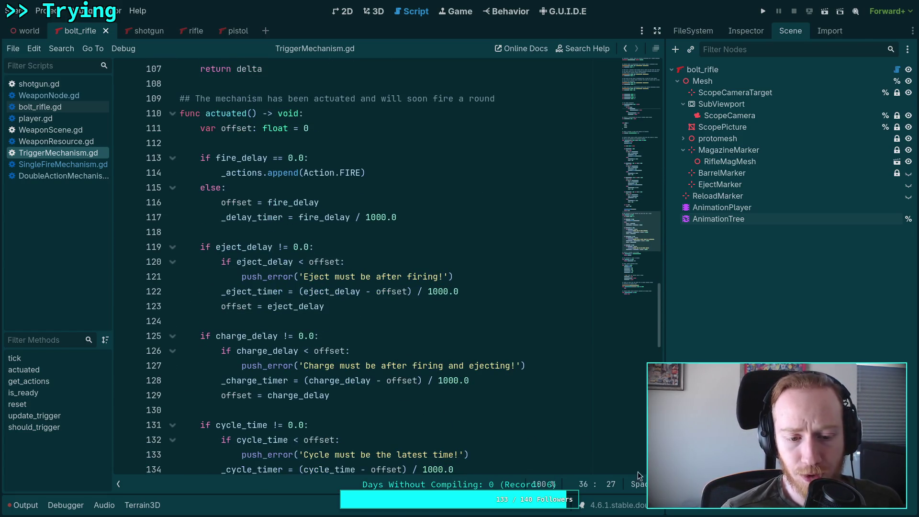
pyautogui.scroll(-6, 480, 385)
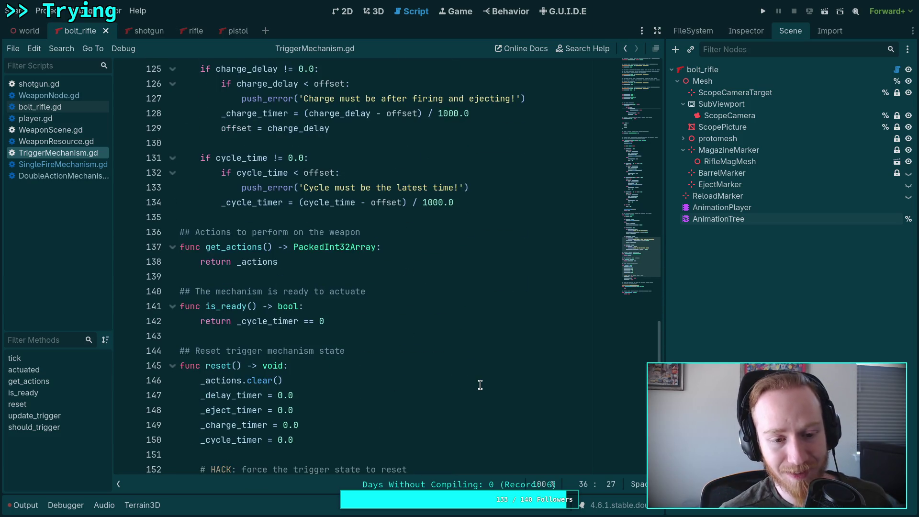
pyautogui.scroll(5, 478, 382)
pyautogui.scroll(-2, 474, 381)
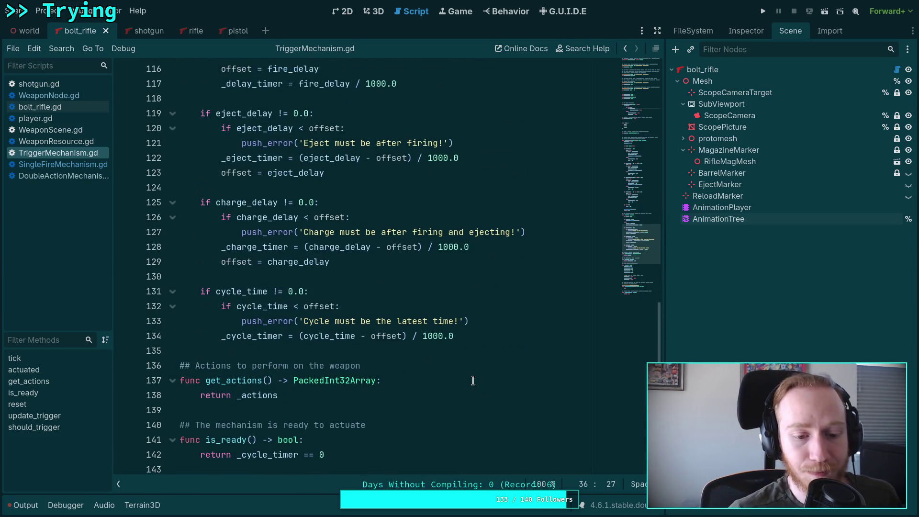
pyautogui.scroll(-3, 473, 380)
pyautogui.doubleClick(258, 321)
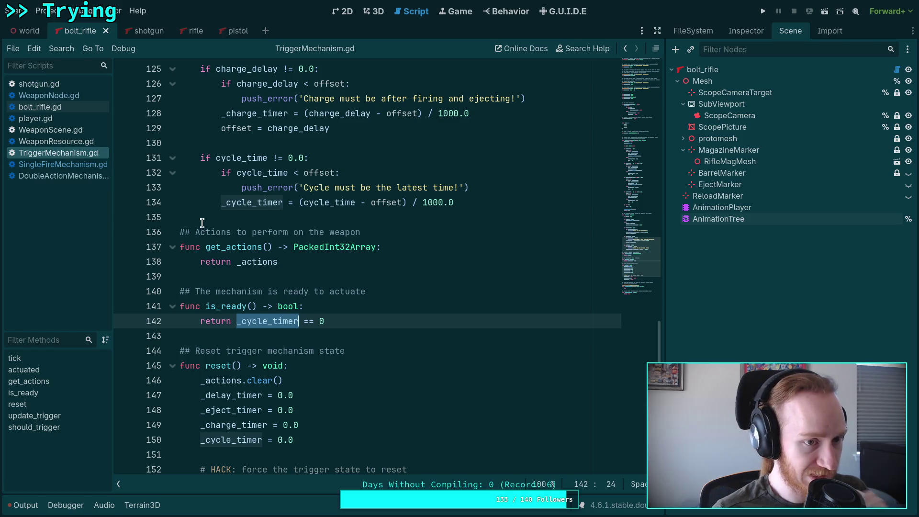
# Review tick's update_trigger(triggered) call and the used flag on line 103.
pyautogui.scroll(7, 355, 295)
pyautogui.scroll(18, 355, 295)
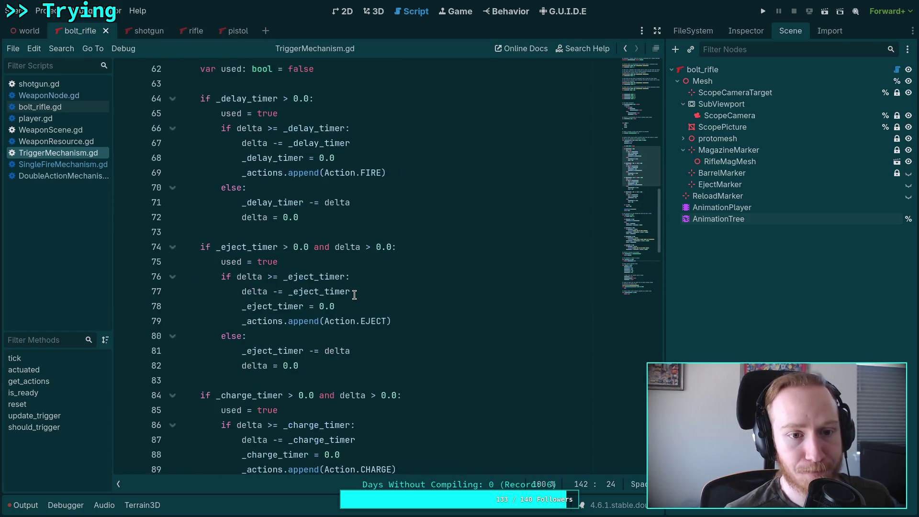
pyautogui.scroll(-2, 362, 246)
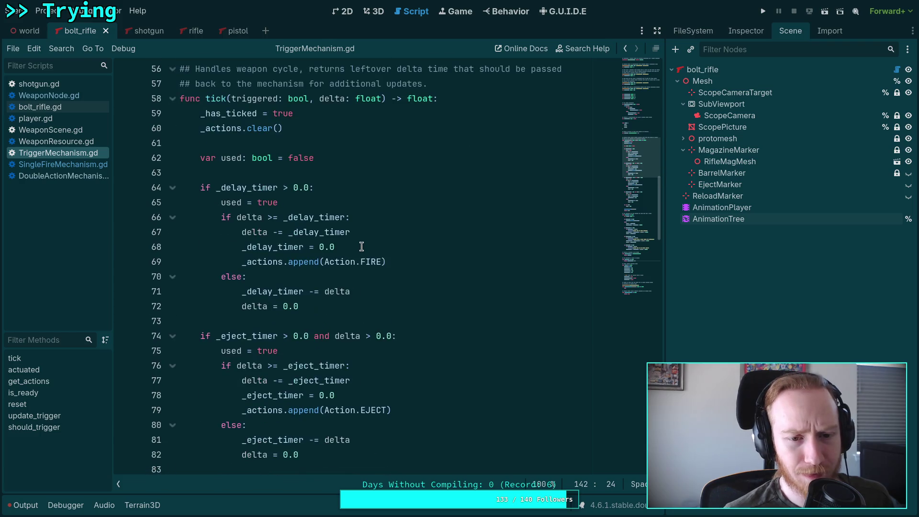
pyautogui.scroll(-10, 361, 247)
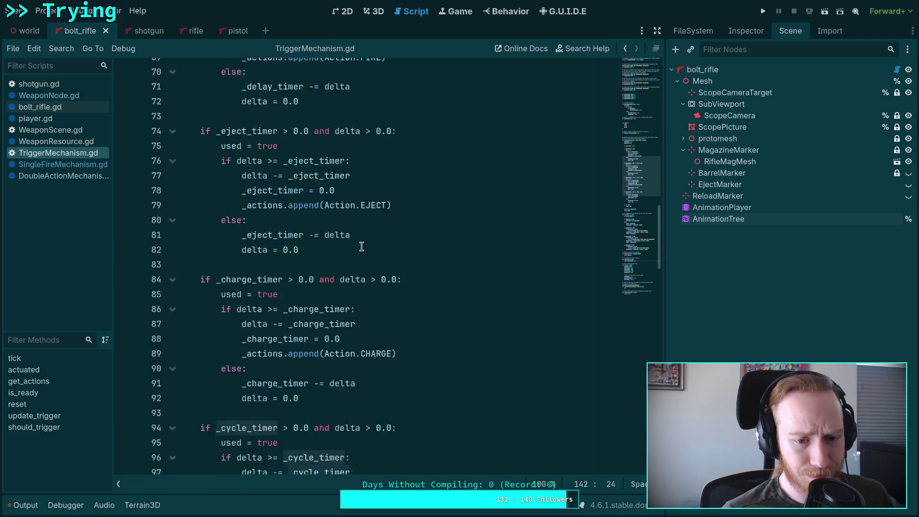
pyautogui.moveTo(343, 367); pyautogui.dragTo(342, 355)
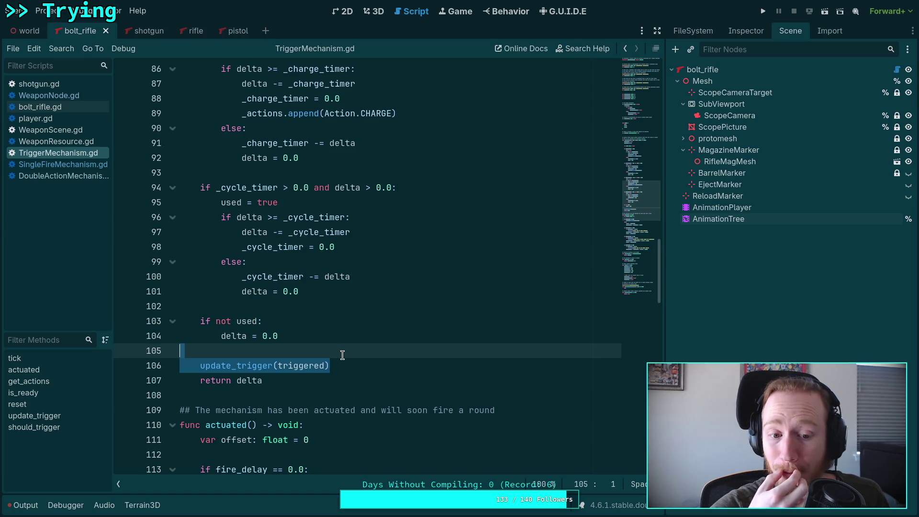
pyautogui.doubleClick(254, 322)
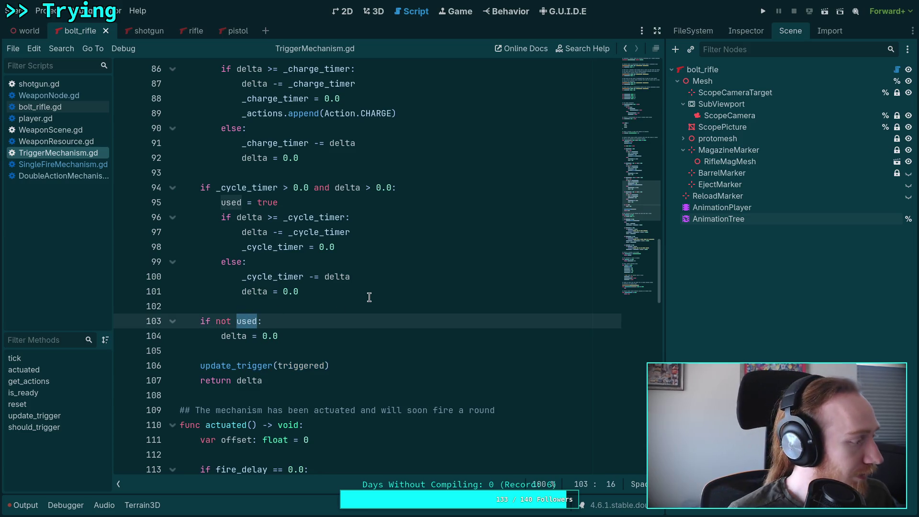
pyautogui.scroll(3, 369, 297)
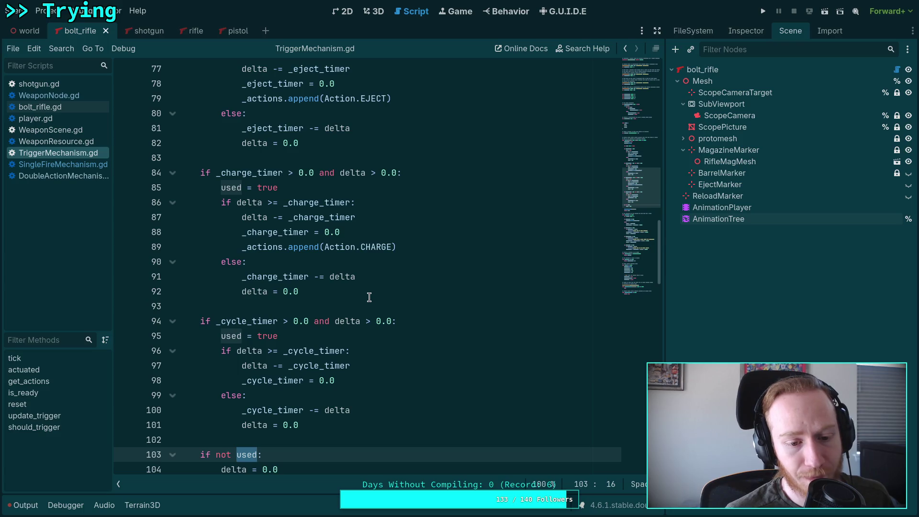
pyautogui.scroll(-3, 369, 298)
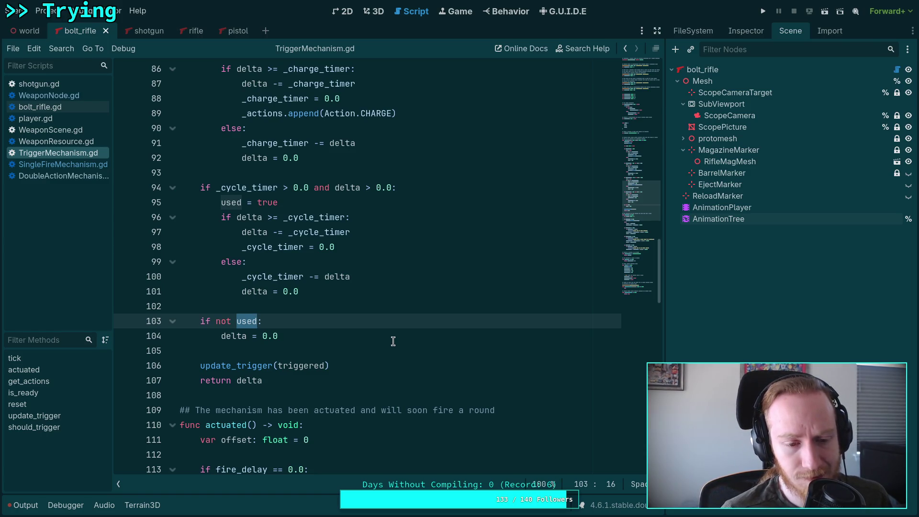
# Compare with TriggerMechanism.gd once more, then open SingleFireMechanism.gd.
pyautogui.click(58, 164)
pyautogui.click(69, 154)
pyautogui.scroll(-14, 359, 337)
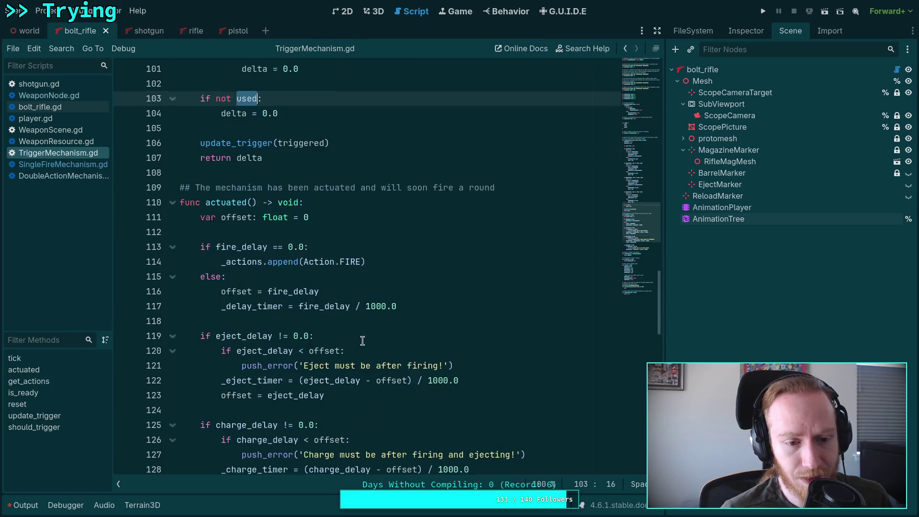
pyautogui.scroll(6, 358, 337)
pyautogui.scroll(-14, 359, 338)
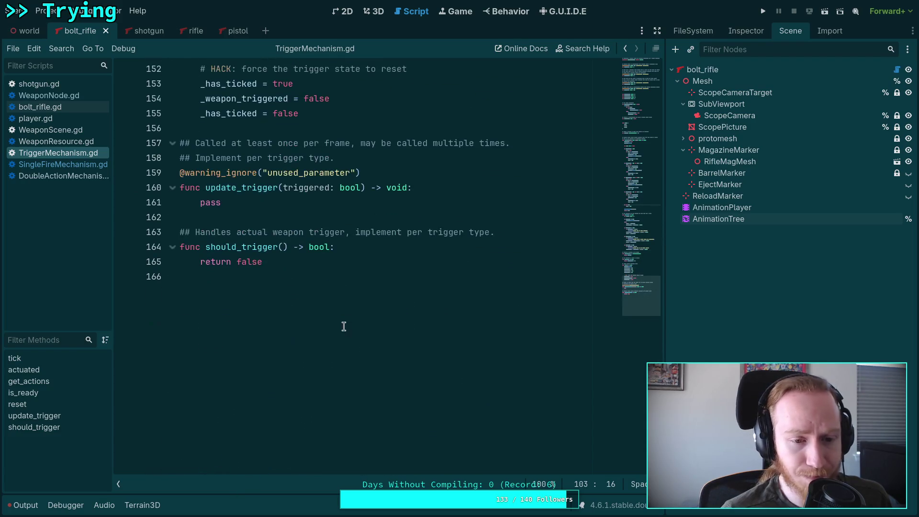
pyautogui.click(63, 164)
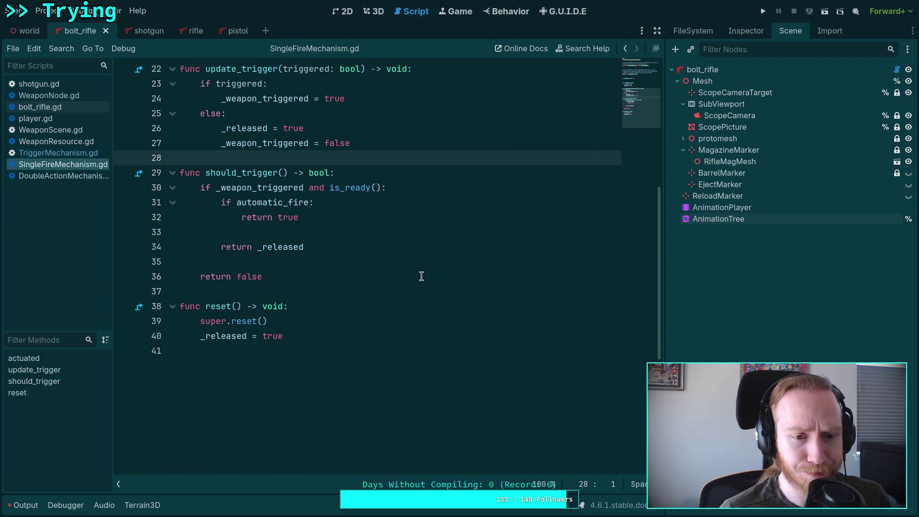
# Delete update_trigger's old body and the _released variable, actuated and reset code.
pyautogui.scroll(2, 433, 282)
pyautogui.scroll(1, 392, 283)
pyautogui.moveTo(390, 276); pyautogui.dragTo(188, 219)
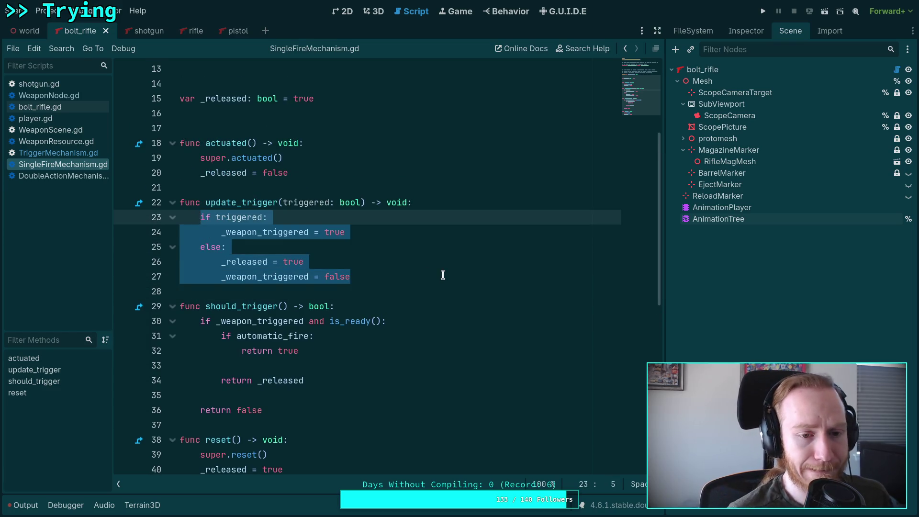
pyautogui.press('BackSpace')
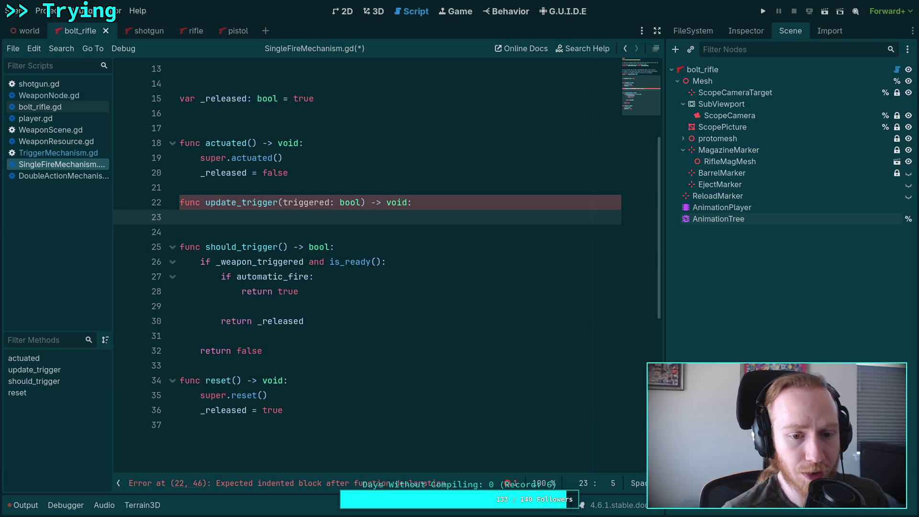
pyautogui.hotkey('ctrl', 'z')
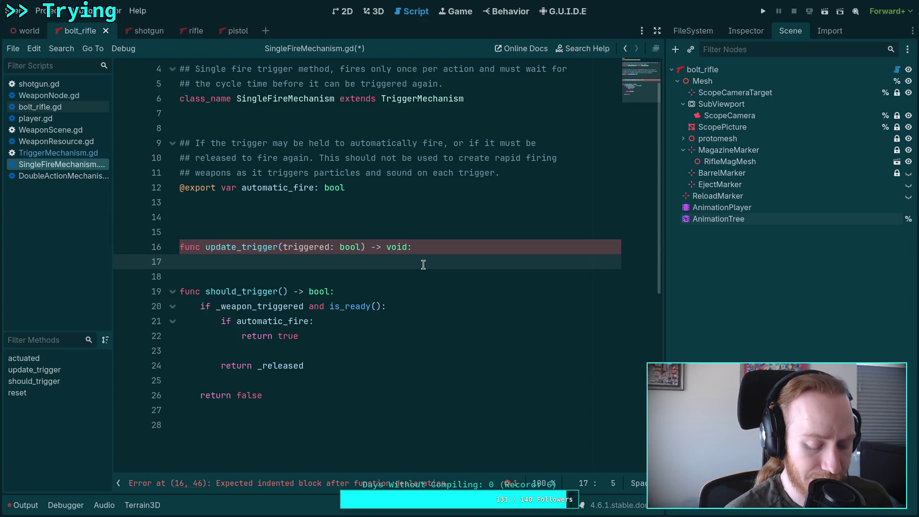
# Start update_trigger with 'if triggered:' and begin a nested if statement.
pyautogui.write('if _w')
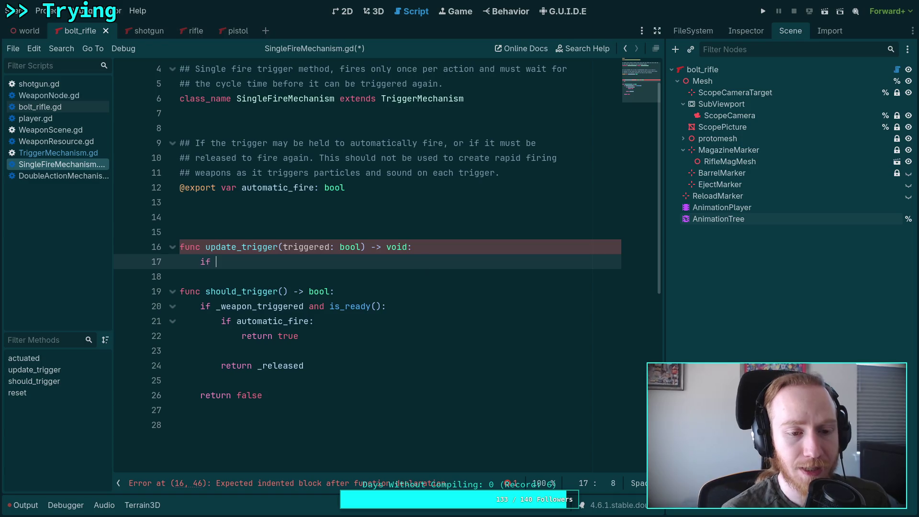
pyautogui.press('Return')
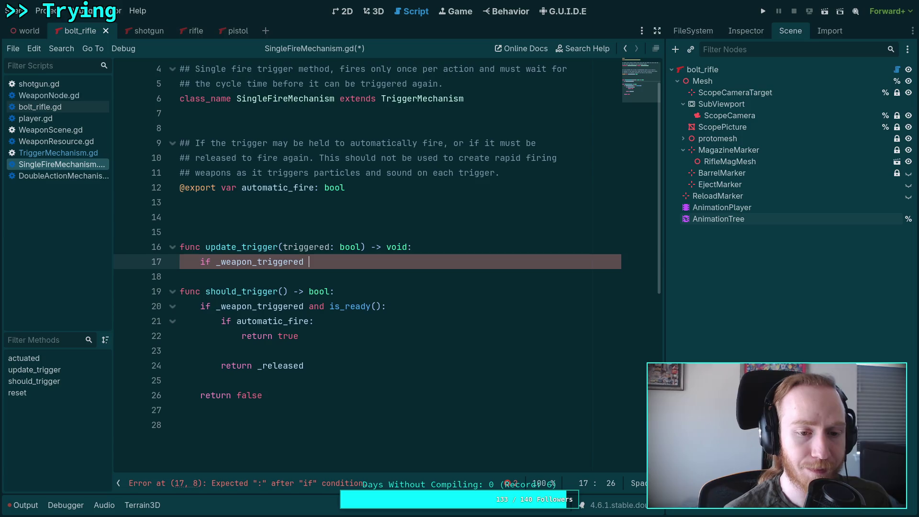
pyautogui.write('a')
pyautogui.press('BackSpace')
pyautogui.press('BackSpace')
pyautogui.press('BackSpace')
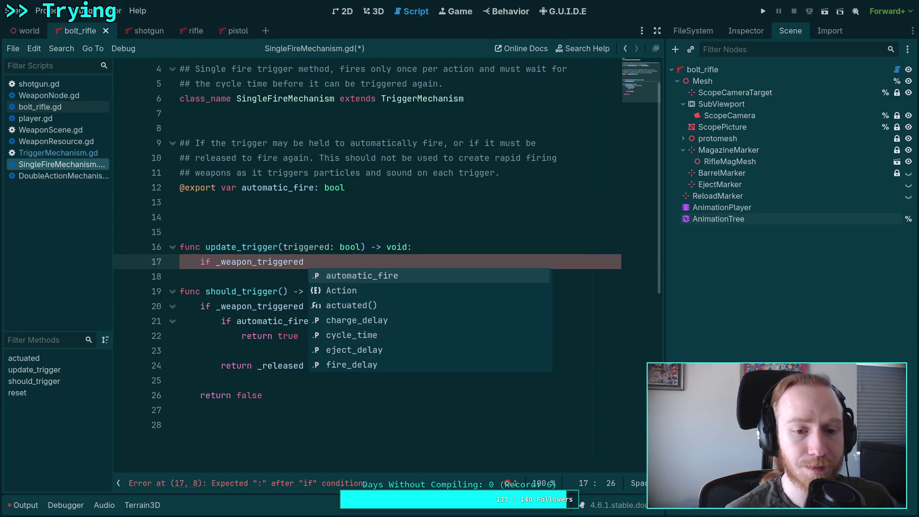
pyautogui.press('BackSpace')
pyautogui.write('triggered')
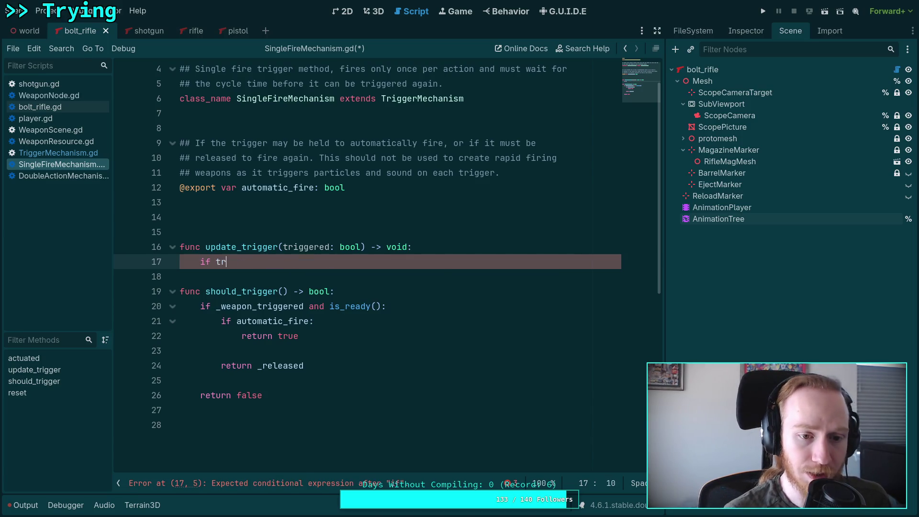
pyautogui.press('Return')
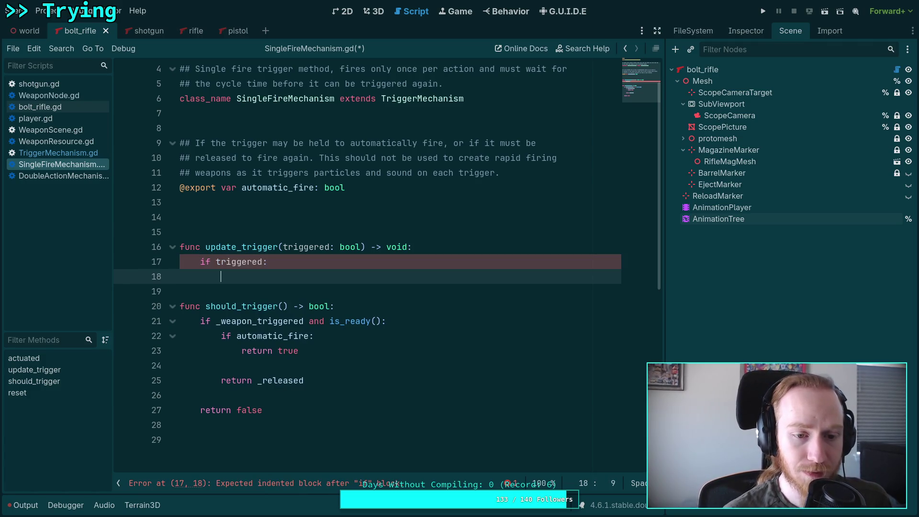
pyautogui.write('if')
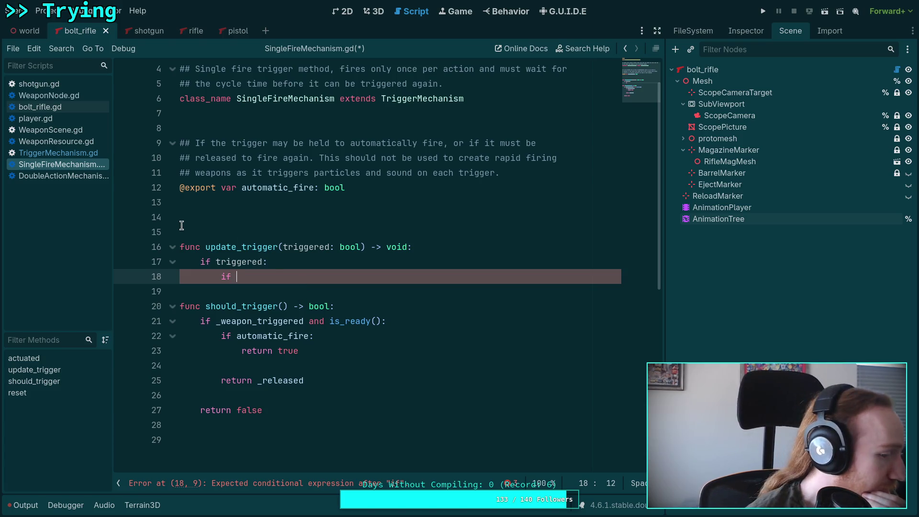
pyautogui.click(46, 153)
# Scroll TriggerMechanism.gd down to reset and select its HACK trigger-reset block.
pyautogui.scroll(10, 232, 276)
pyautogui.scroll(10, 232, 277)
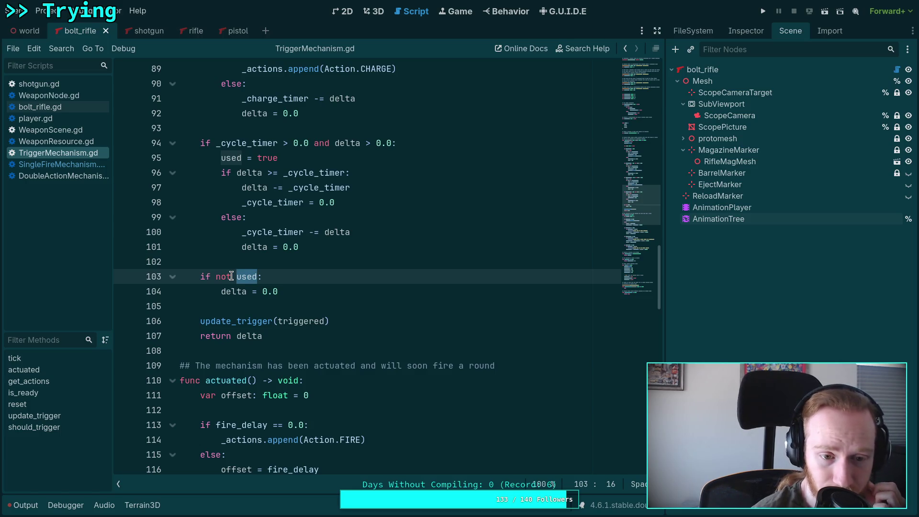
pyautogui.scroll(-5, 231, 276)
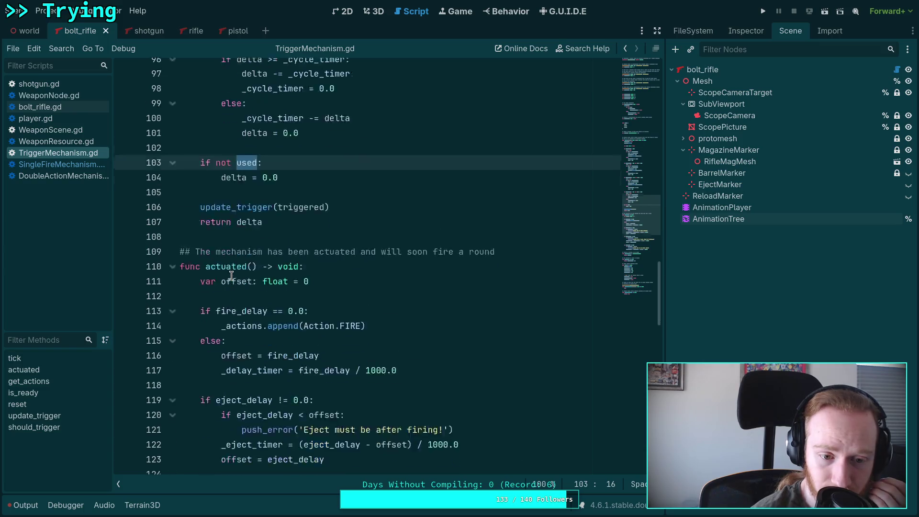
pyautogui.scroll(-3, 231, 276)
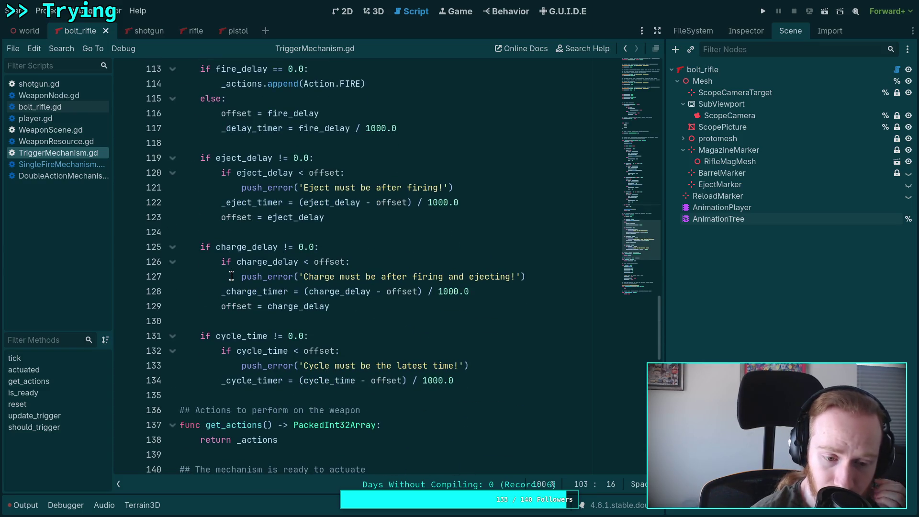
pyautogui.scroll(-3, 231, 276)
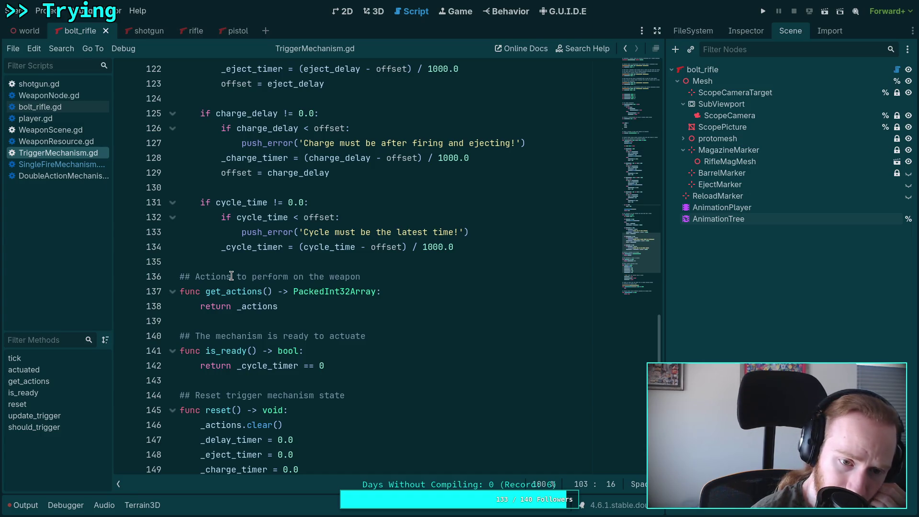
pyautogui.scroll(-2, 231, 276)
pyautogui.scroll(-2, 231, 275)
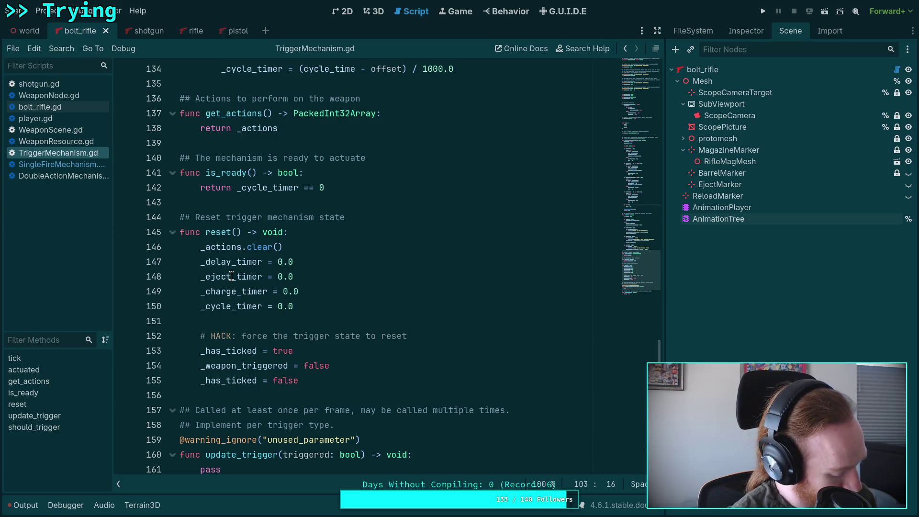
pyautogui.scroll(-2, 268, 343)
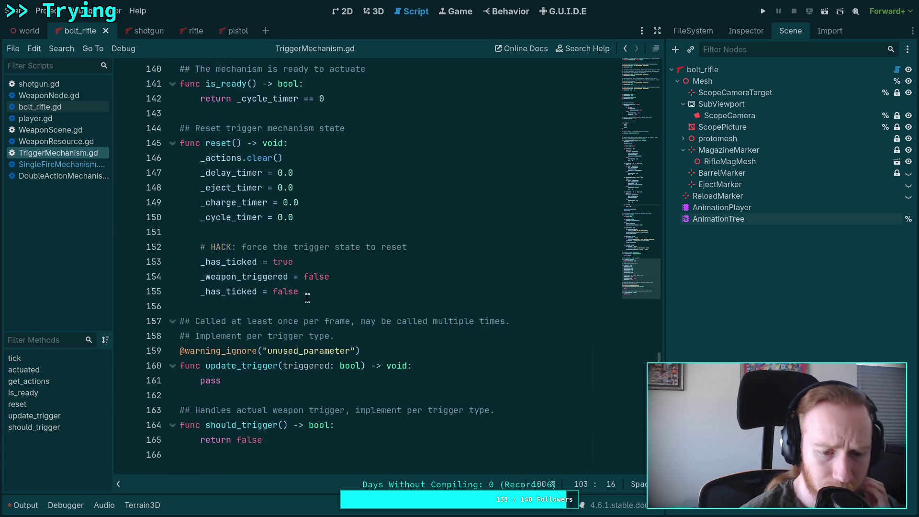
pyautogui.moveTo(335, 289); pyautogui.dragTo(106, 238)
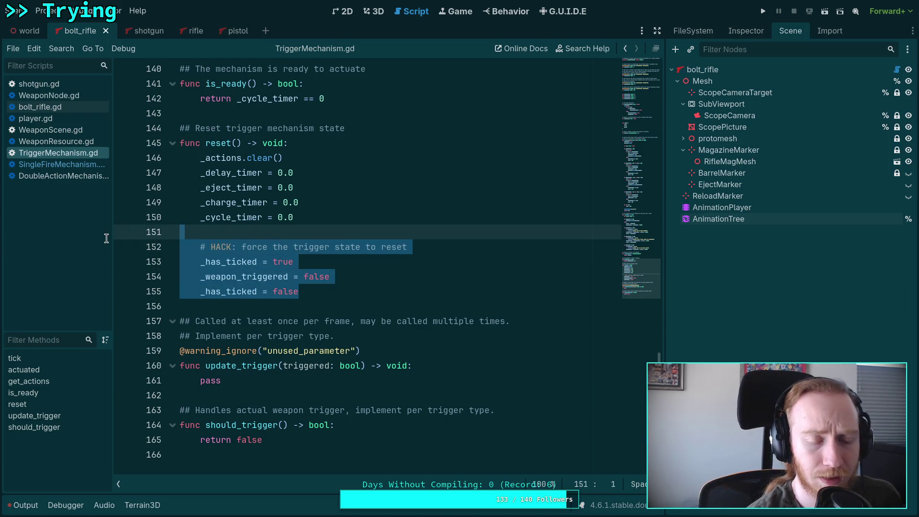
# Delete the HACK block and the _weapon_triggered setter and _has_ticked declaration on lines 32–43.
pyautogui.press('BackSpace')
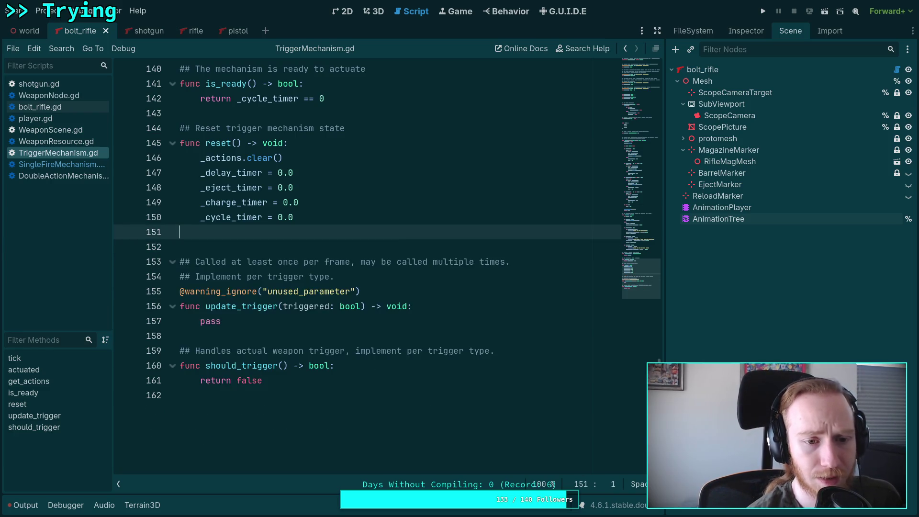
pyautogui.press('BackSpace')
pyautogui.scroll(5, 377, 298)
pyautogui.scroll(19, 377, 298)
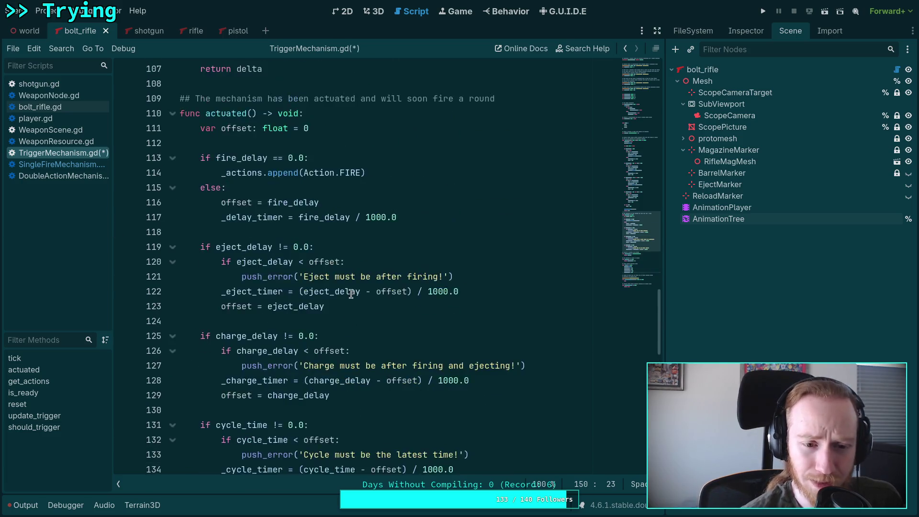
pyautogui.scroll(15, 349, 298)
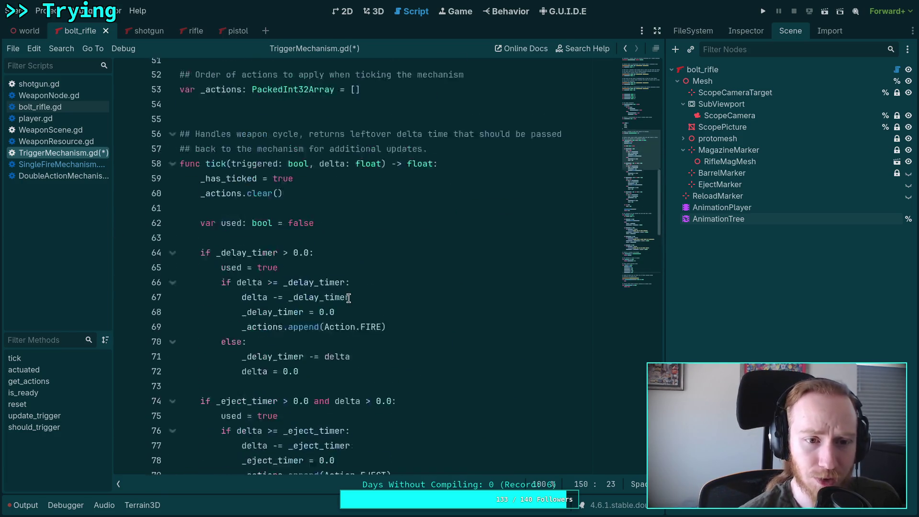
pyautogui.click(354, 365)
pyautogui.moveTo(353, 365)
pyautogui.mouseDown()
pyautogui.moveTo(145, 215)
pyautogui.moveTo(177, 202)
pyautogui.mouseUp()
pyautogui.press('BackSpace')
pyautogui.press('BackSpace')
pyautogui.press('BackSpace')
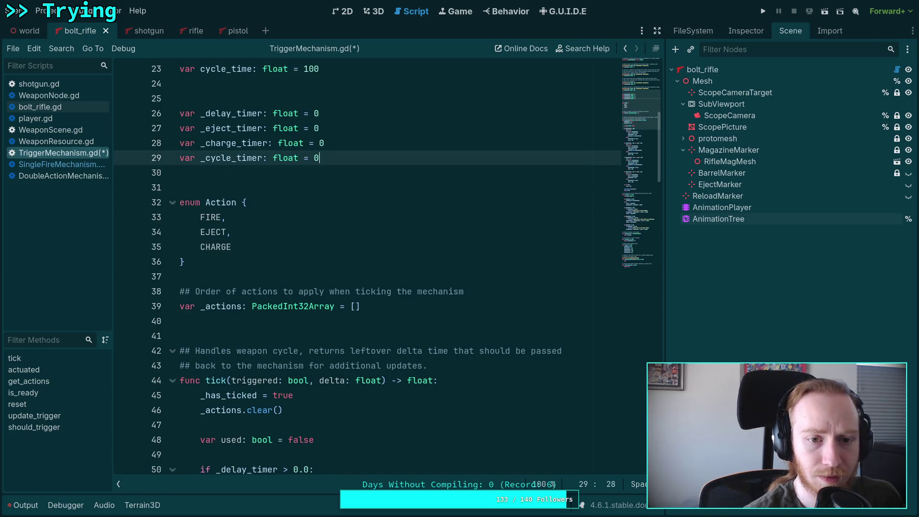
# Remove the '_has_ticked = true' line so tick() begins with _actions.clear().
pyautogui.scroll(2, 453, 308)
pyautogui.scroll(-7, 453, 308)
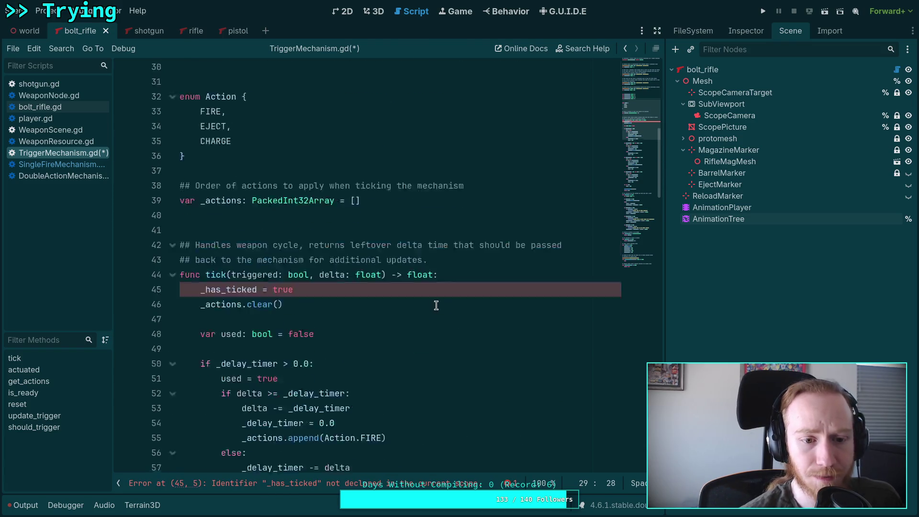
pyautogui.tripleClick(306, 173)
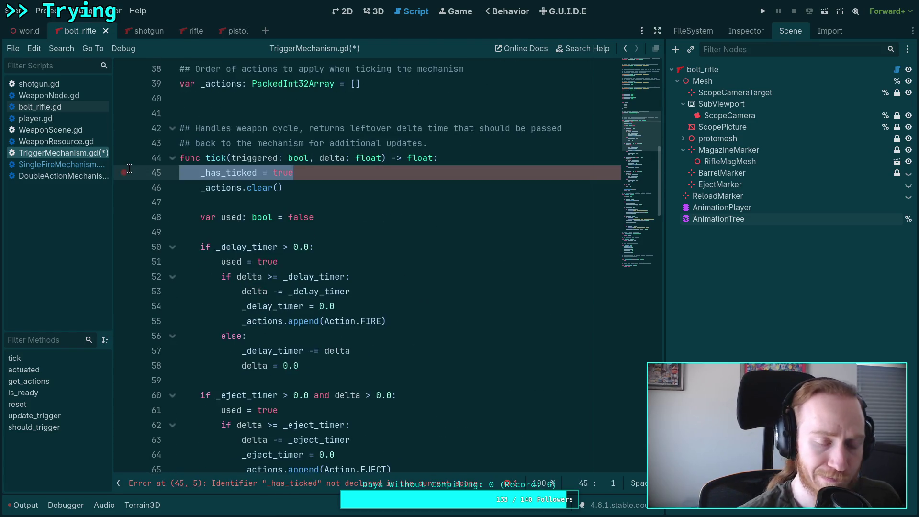
pyautogui.press('BackSpace')
pyautogui.press('Delete')
pyautogui.press('Down')
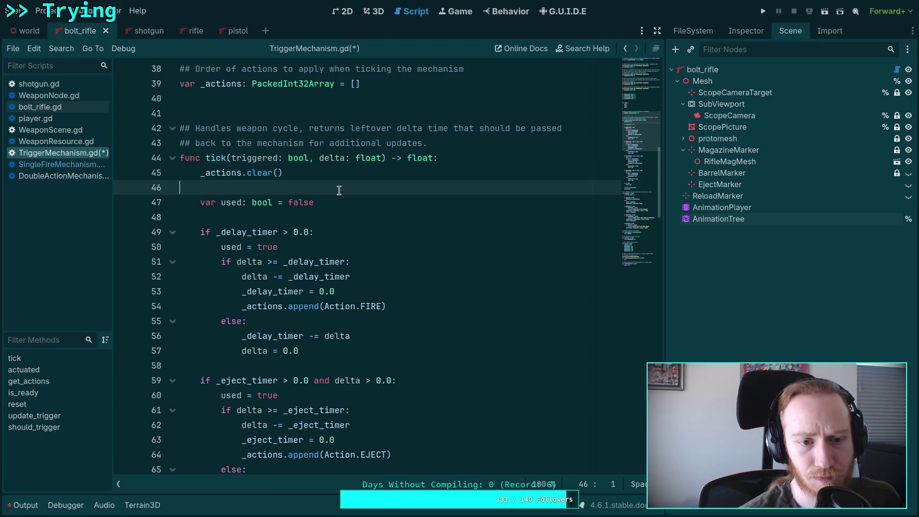
pyautogui.scroll(-4, 358, 213)
pyautogui.scroll(3, 358, 214)
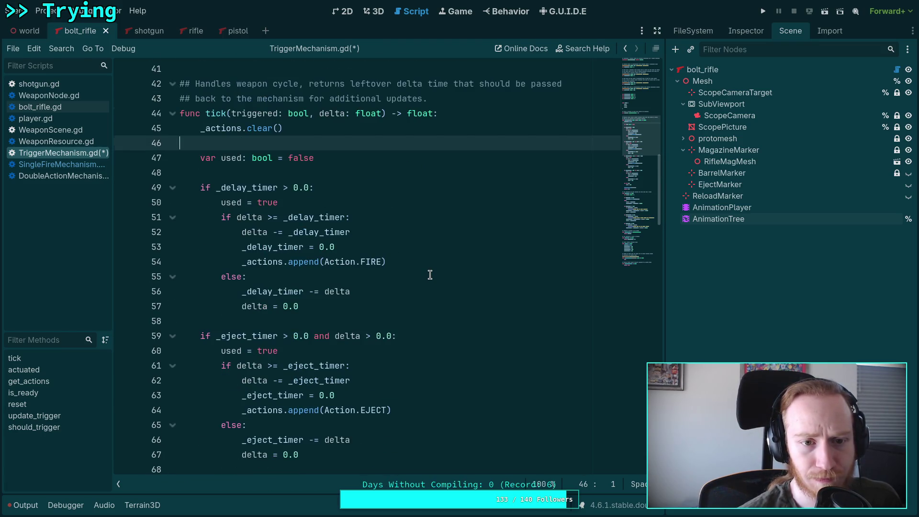
pyautogui.scroll(-10, 429, 274)
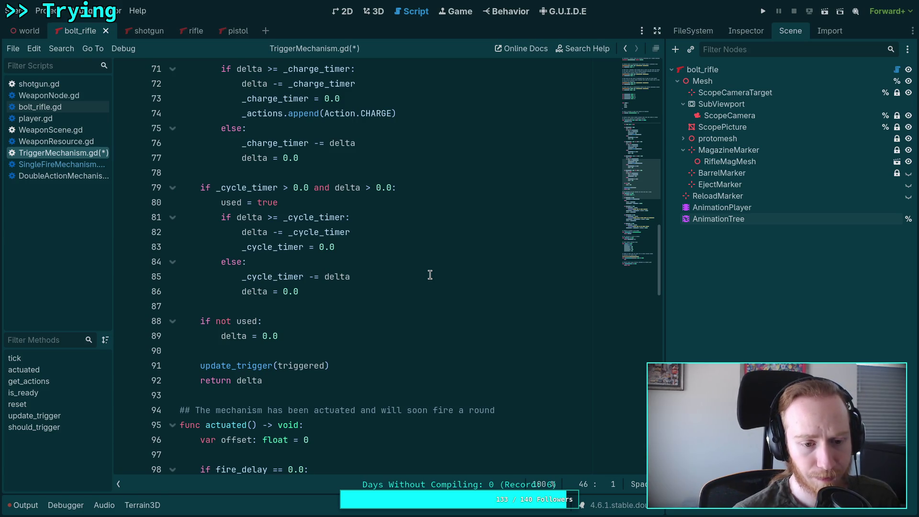
pyautogui.moveTo(351, 364); pyautogui.dragTo(380, 349)
pyautogui.scroll(7, 393, 348)
pyautogui.scroll(5, 393, 347)
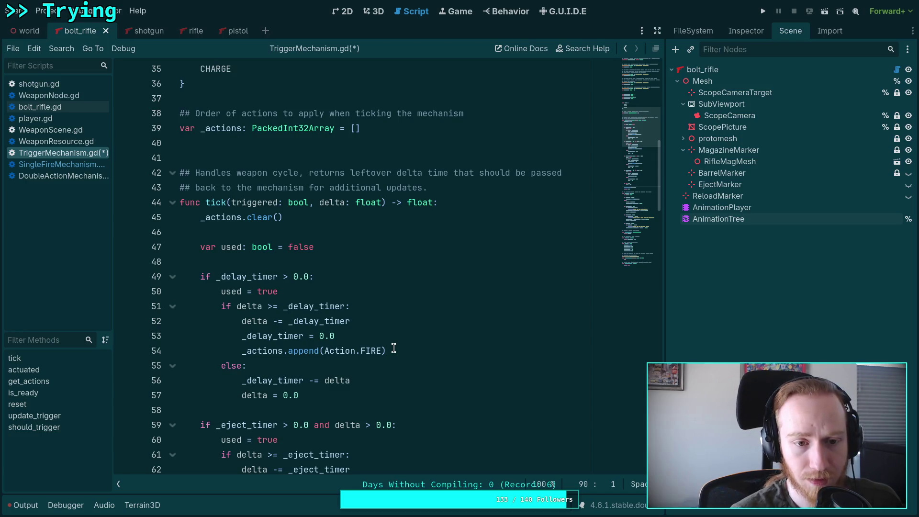
pyautogui.scroll(-11, 393, 348)
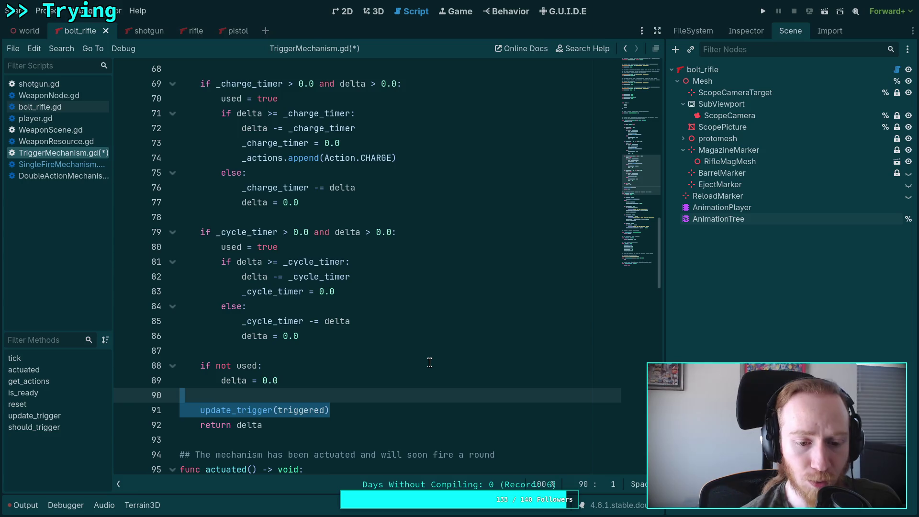
pyautogui.scroll(11, 430, 362)
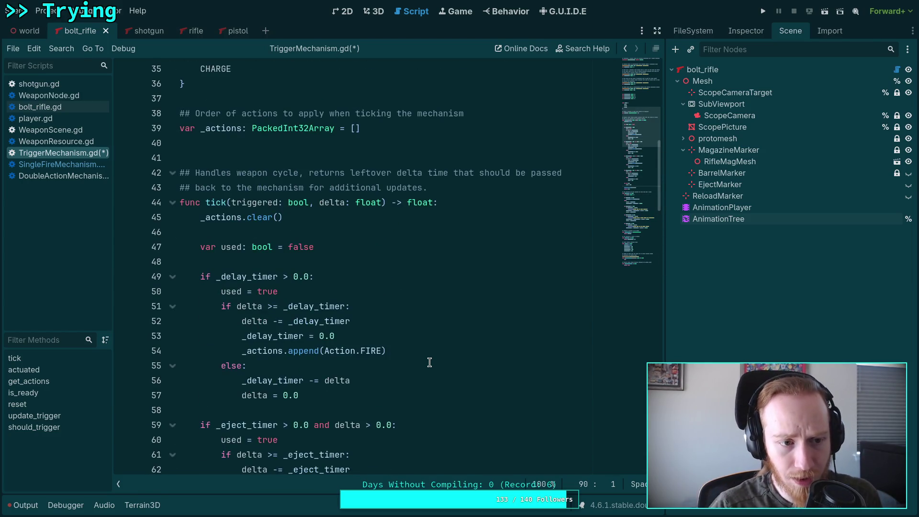
pyautogui.scroll(-20, 429, 362)
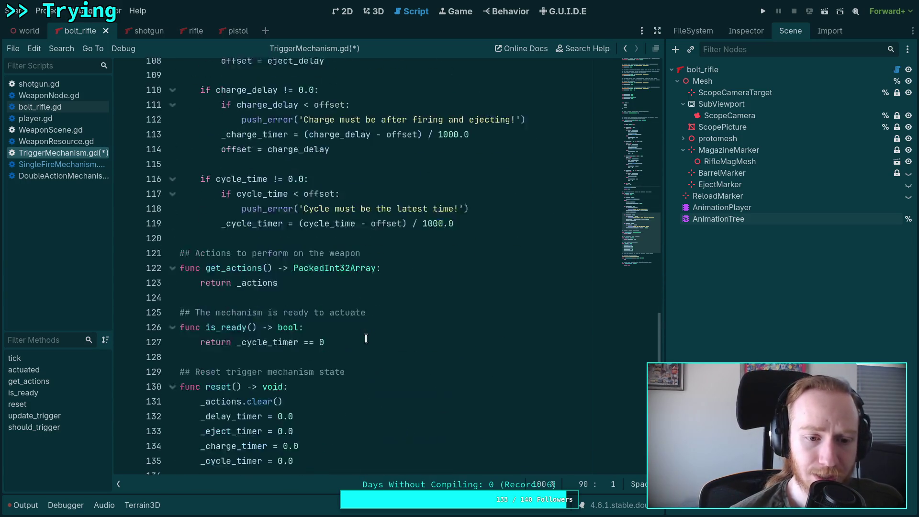
pyautogui.scroll(-1, 366, 338)
pyautogui.scroll(-5, 360, 313)
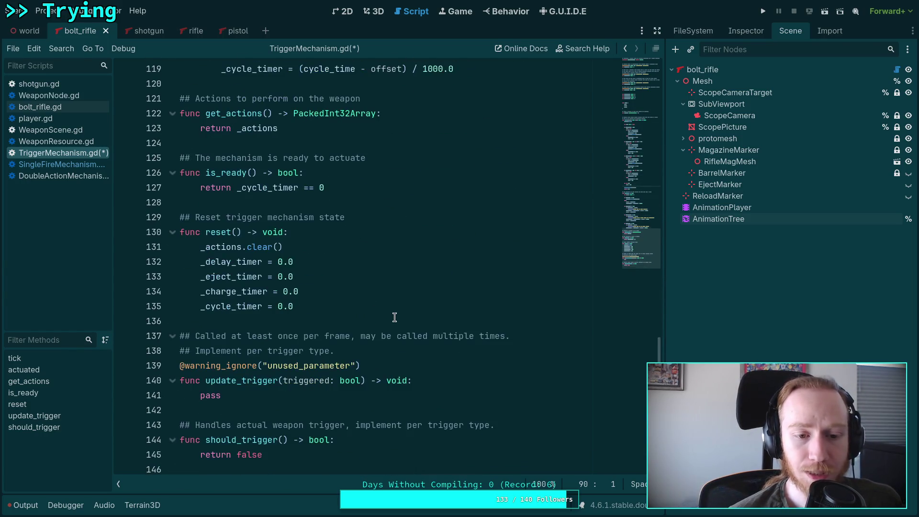
pyautogui.doubleClick(238, 301)
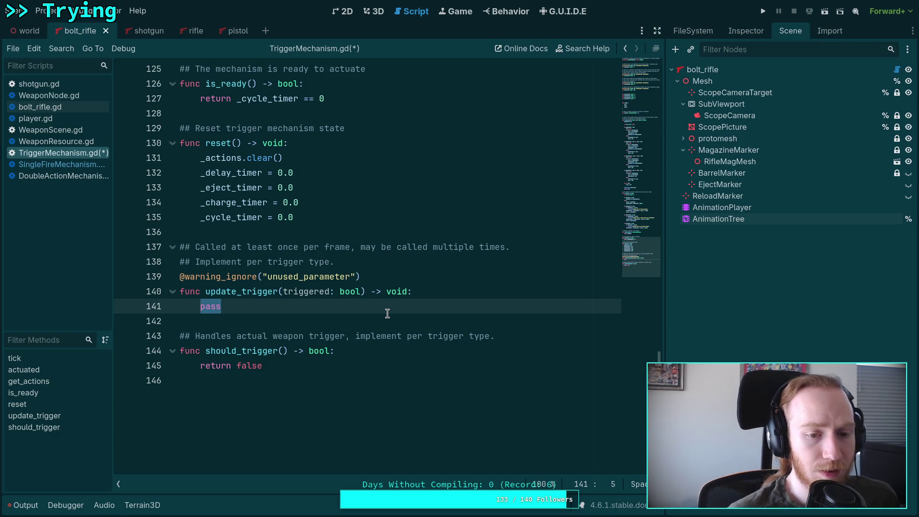
pyautogui.moveTo(236, 291); pyautogui.dragTo(207, 291)
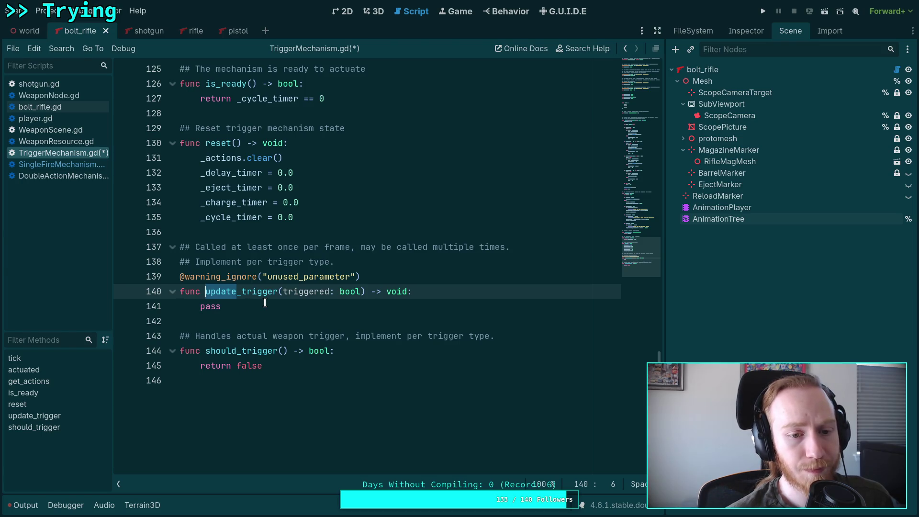
pyautogui.moveTo(265, 302); pyautogui.dragTo(198, 307)
pyautogui.click(302, 291)
pyautogui.doubleClick(302, 290)
pyautogui.write('pressed')
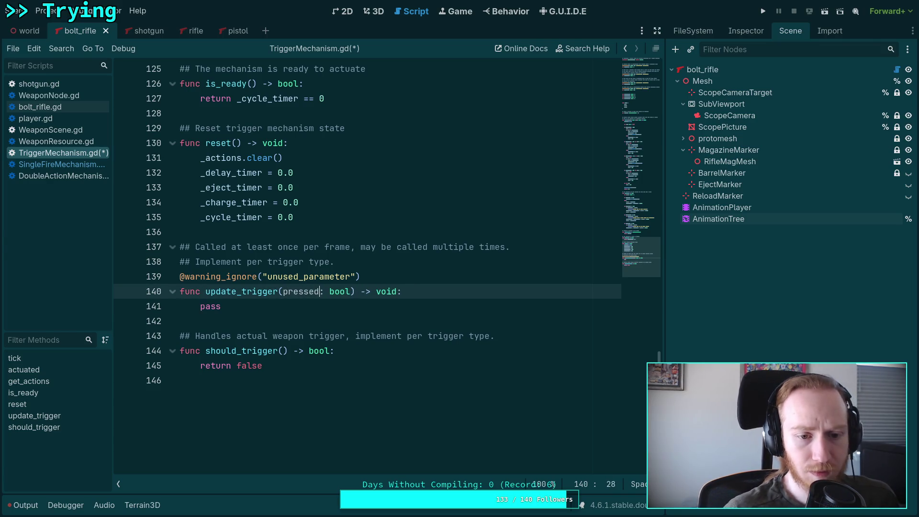
pyautogui.click(396, 279)
pyautogui.hotkey('shift', 'Up')
pyautogui.press('BackSpace')
# Replace the old comment above update_trigger with '## Update the user input to the trigger'.
pyautogui.moveTo(201, 293)
pyautogui.mouseDown()
pyautogui.moveTo(364, 261)
pyautogui.moveTo(97, 244)
pyautogui.mouseUp()
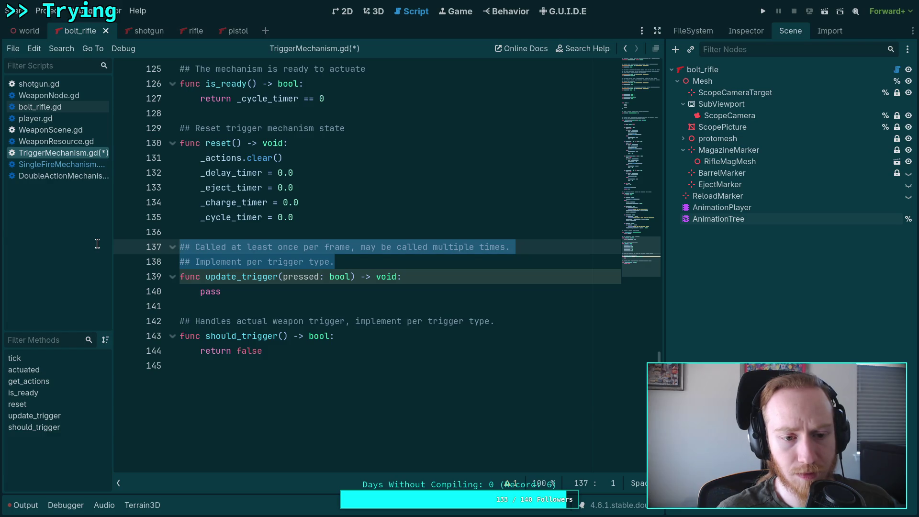
pyautogui.press('BackSpace')
pyautogui.write('## Update the ')
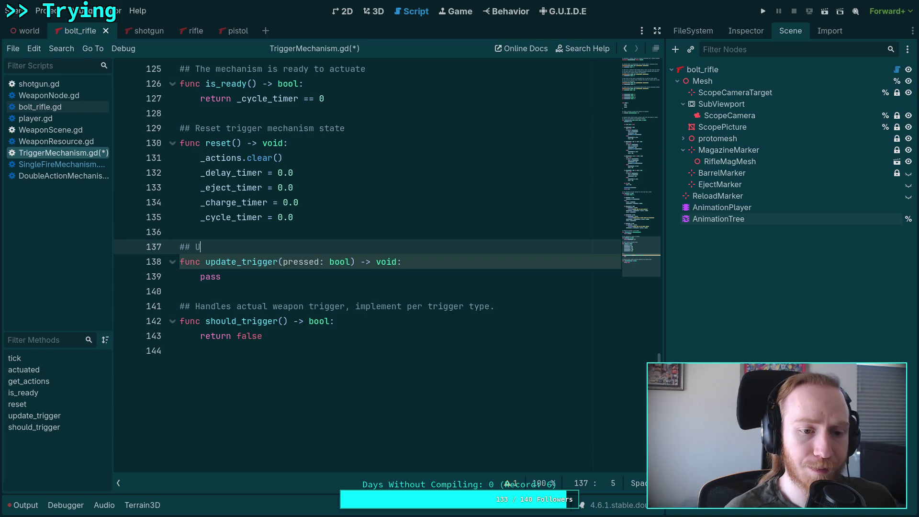
pyautogui.write('user ')
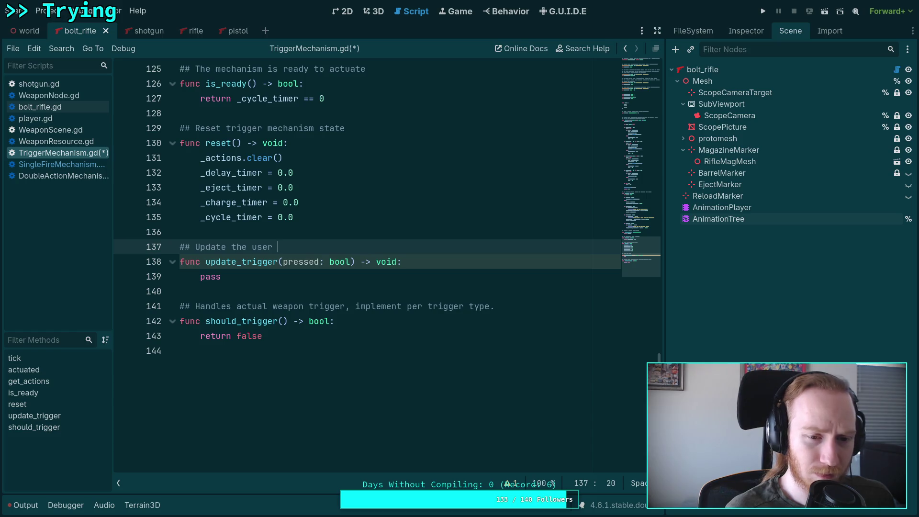
pyautogui.write('inp')
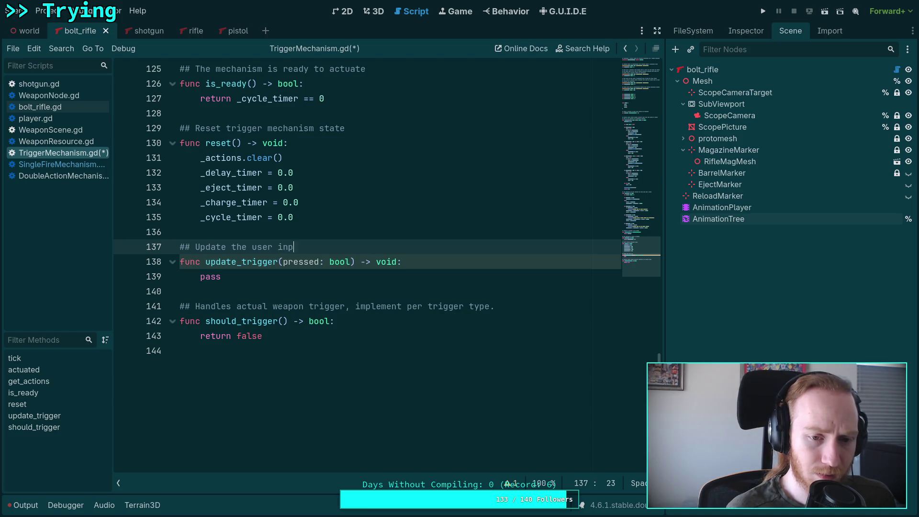
pyautogui.write('ut to the trigger')
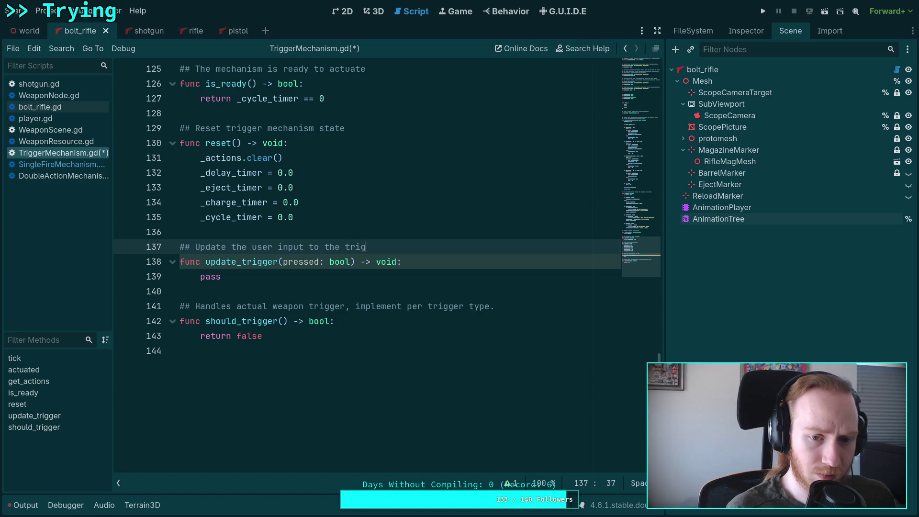
pyautogui.press('Down')
pyautogui.press('Down')
pyautogui.hotkey('shift', 'Home')
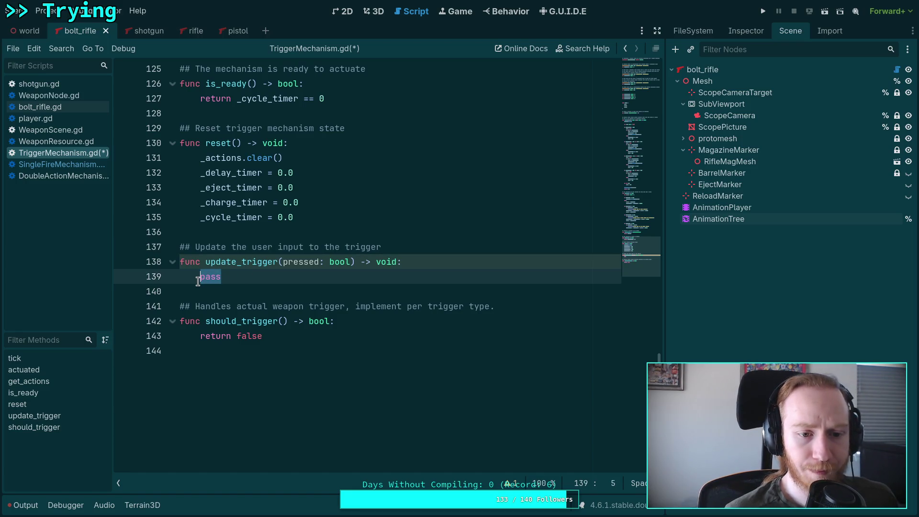
pyautogui.scroll(3, 375, 311)
pyautogui.scroll(10, 365, 317)
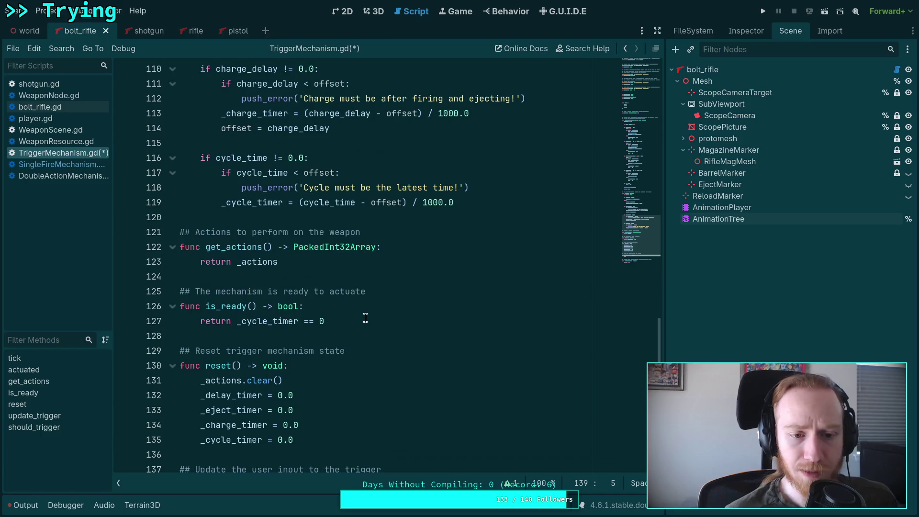
# Declare 'var _trigger_pressed: bool = false' below the _cycle_timer declaration.
pyautogui.scroll(20, 365, 318)
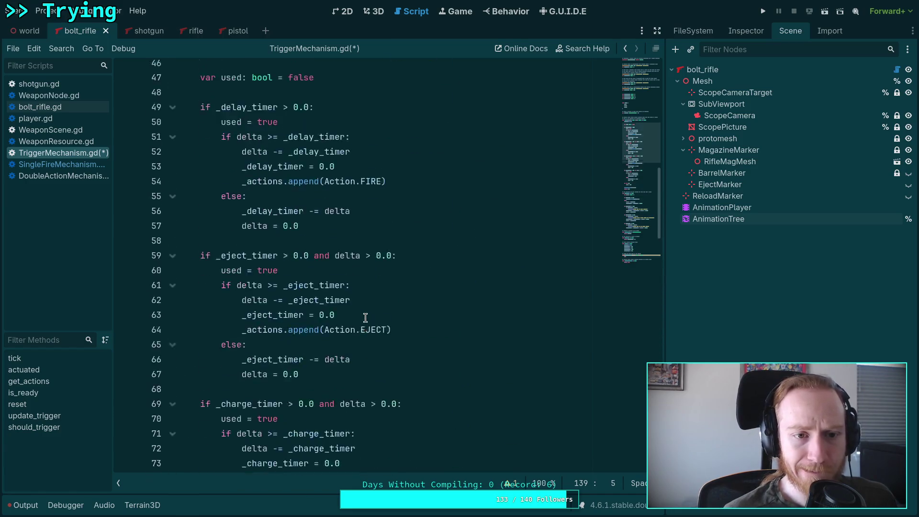
pyautogui.scroll(-2, 365, 311)
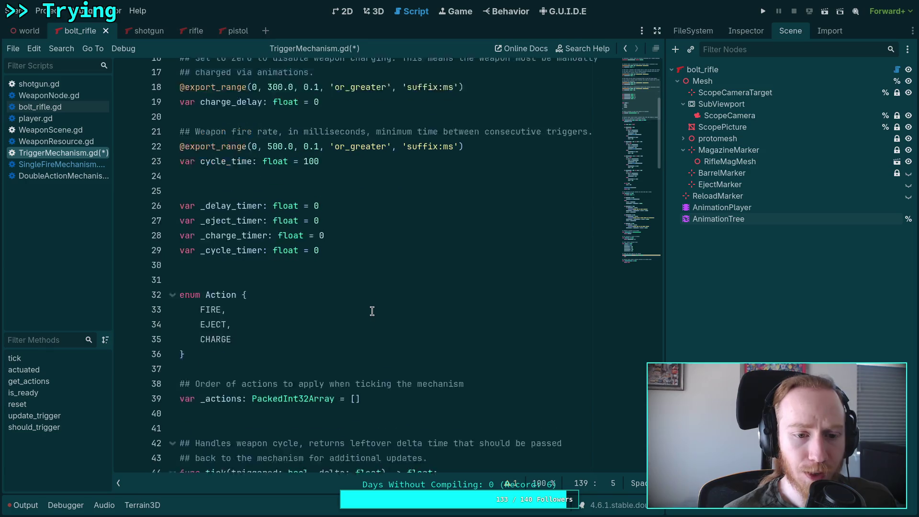
pyautogui.click(400, 203)
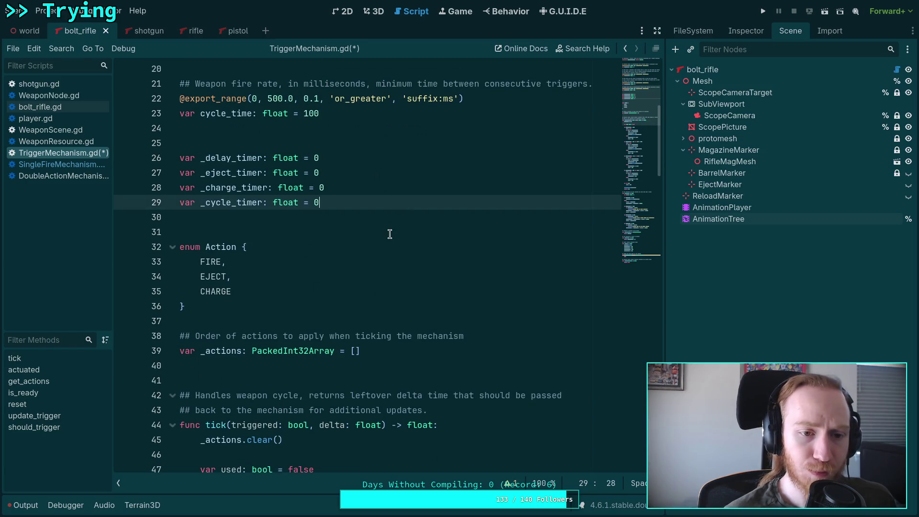
pyautogui.press('Return')
pyautogui.write('var _')
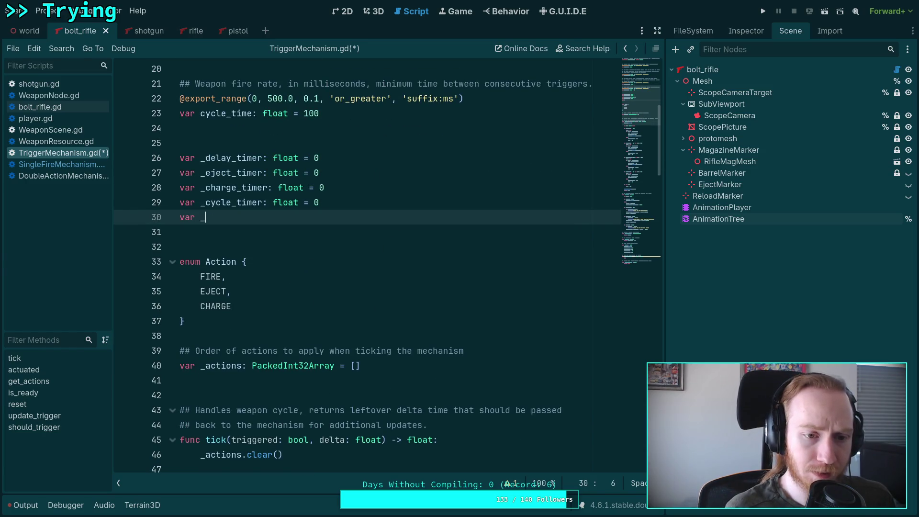
pyautogui.write('trigg')
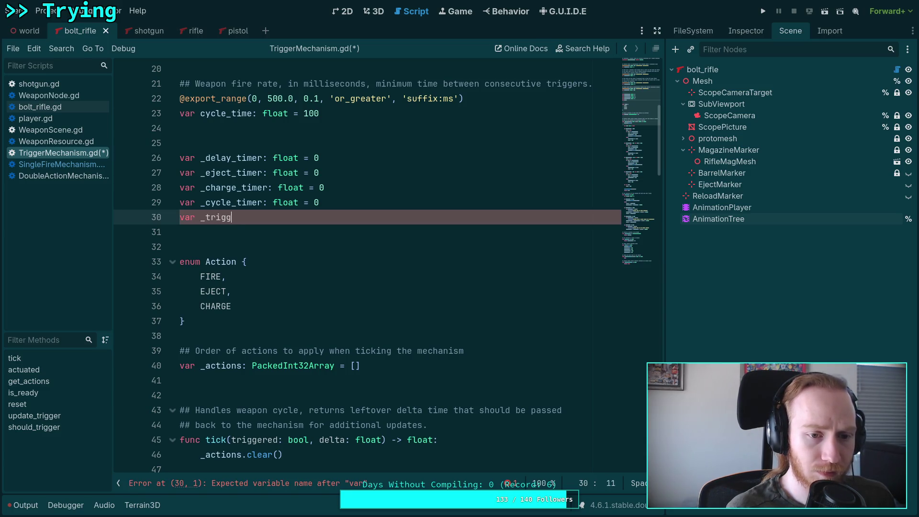
pyautogui.write('er_pressed: bool = false')
pyautogui.press('Return')
# Replace pass in update_trigger with '_trigger_pressed = pressed' and save TriggerMechanism.gd.
pyautogui.scroll(-10, 336, 239)
pyautogui.scroll(-20, 336, 239)
pyautogui.click(213, 335)
pyautogui.doubleClick(214, 335)
pyautogui.write('_tr')
pyautogui.press('Return')
pyautogui.write('= pressed')
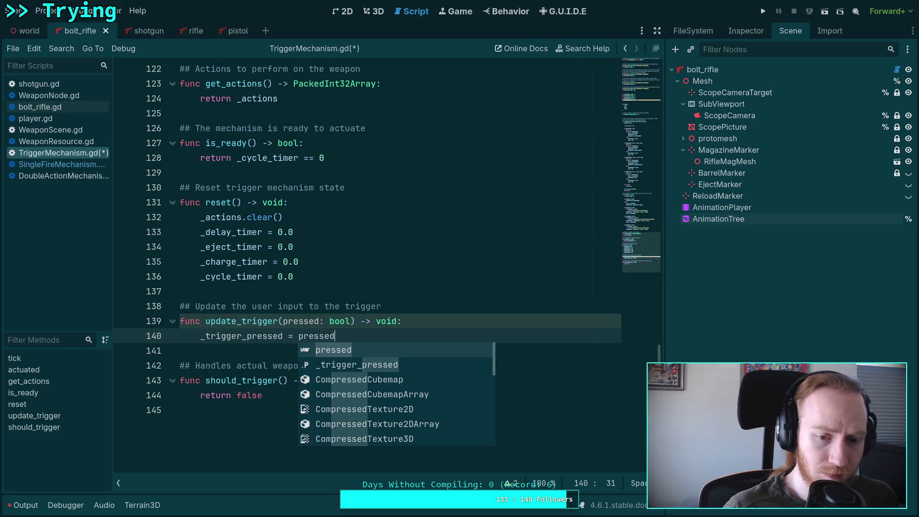
pyautogui.scroll(1, 212, 306)
pyautogui.click(212, 306)
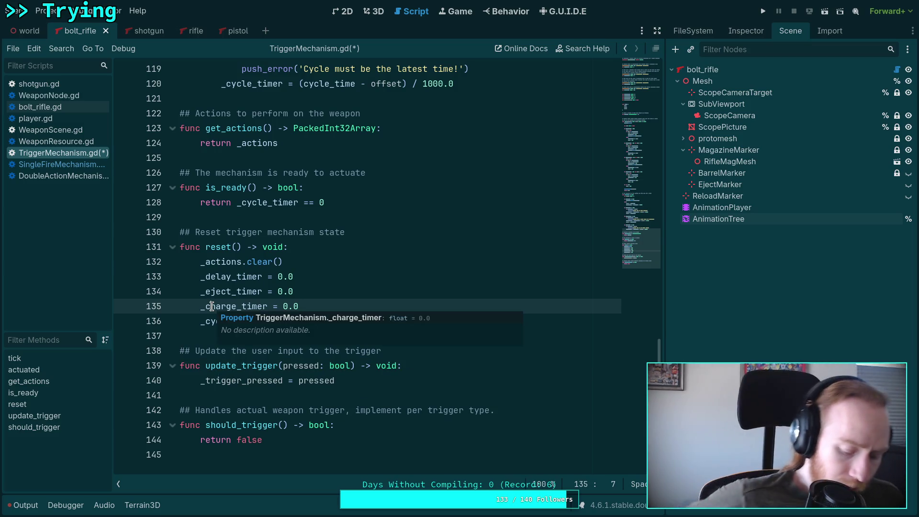
pyautogui.hotkey('ctrl', 's')
# Delete the update_trigger(triggered) call at the end of tick.
pyautogui.scroll(9, 274, 283)
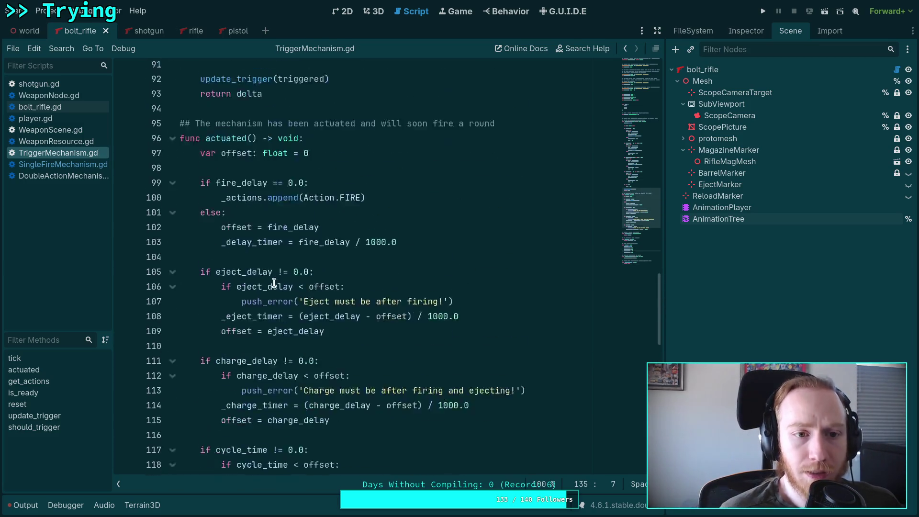
pyautogui.scroll(6, 274, 282)
pyautogui.moveTo(338, 334); pyautogui.dragTo(351, 322)
pyautogui.press('BackSpace')
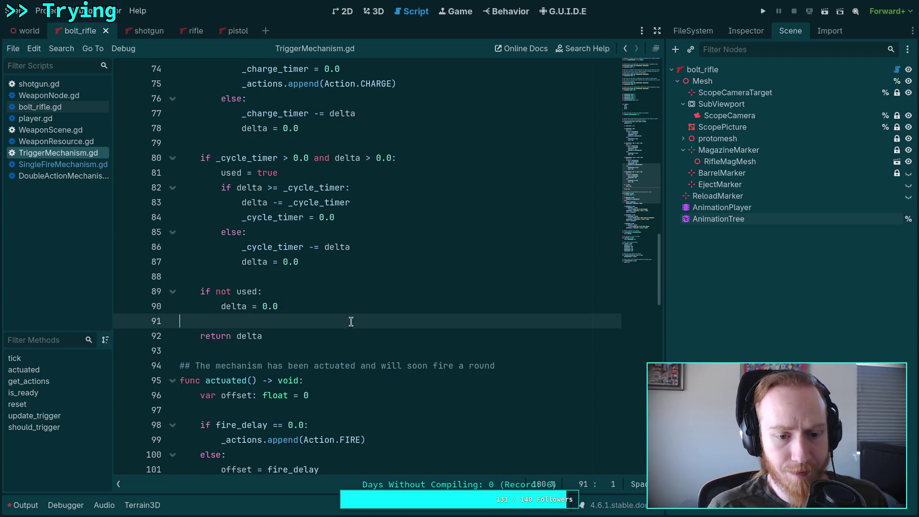
# Remove the triggered parameter from tick's signature in TriggerMechanism.gd.
pyautogui.scroll(13, 351, 322)
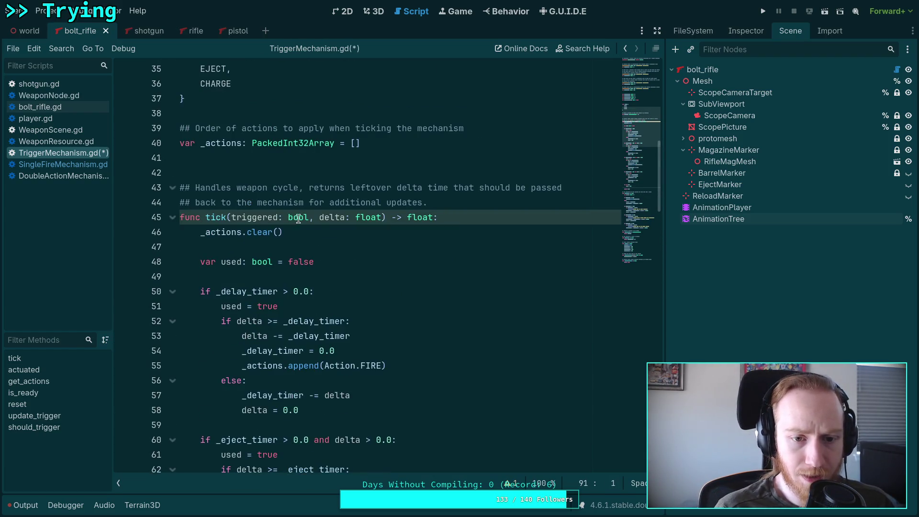
pyautogui.moveTo(319, 219); pyautogui.dragTo(231, 219)
pyautogui.press('BackSpace')
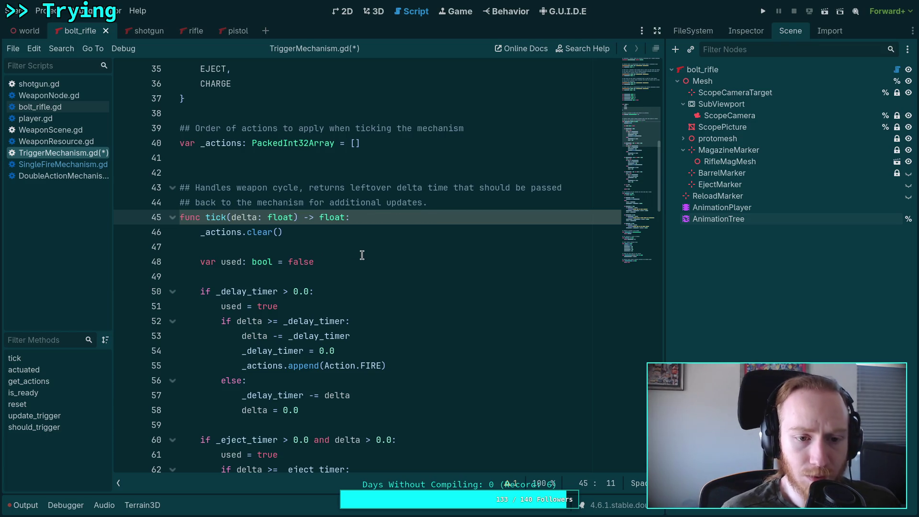
# In WeaponNode.gd, add mechanism.update_trigger(triggered) above the while loop.
pyautogui.click(80, 96)
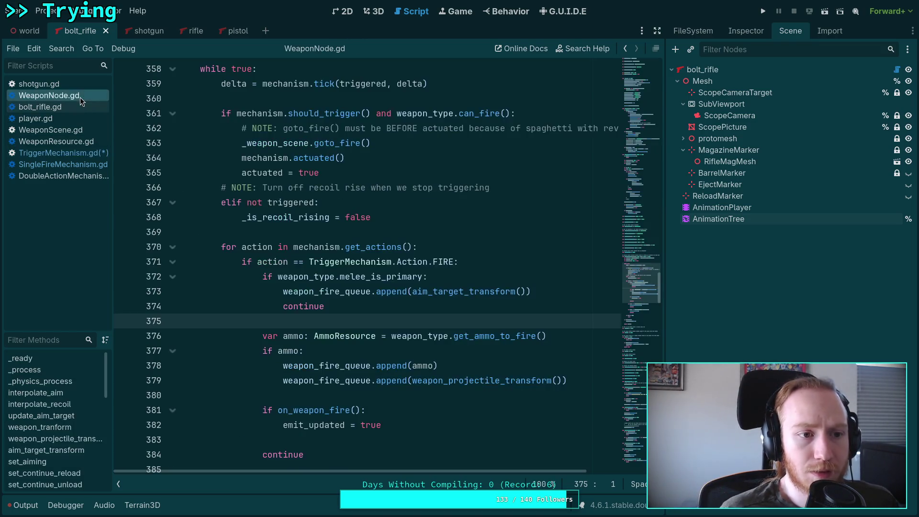
pyautogui.scroll(5, 344, 301)
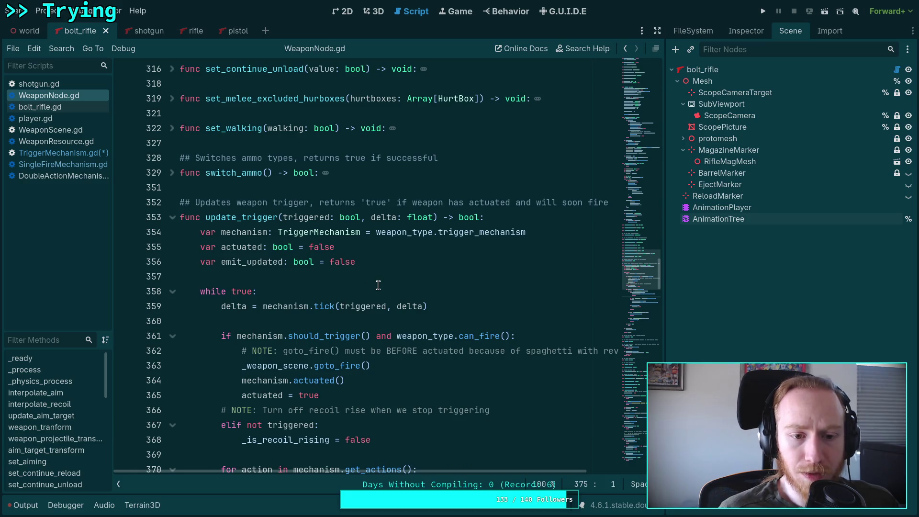
pyautogui.click(407, 274)
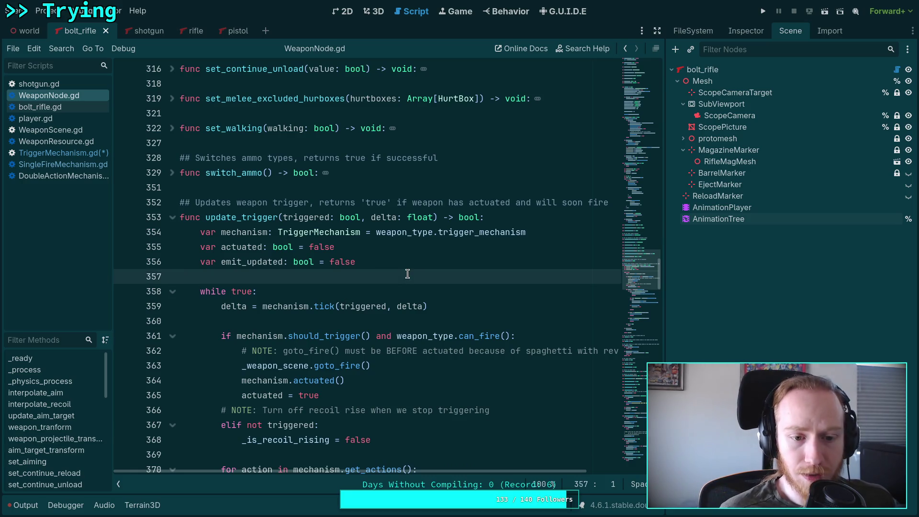
pyautogui.press('Return')
pyautogui.press('Return')
pyautogui.press('Up')
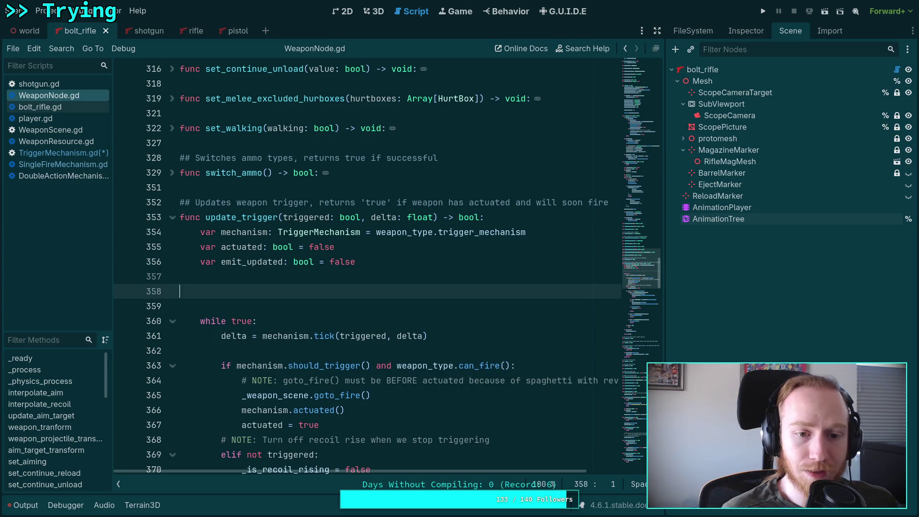
pyautogui.write('mechan')
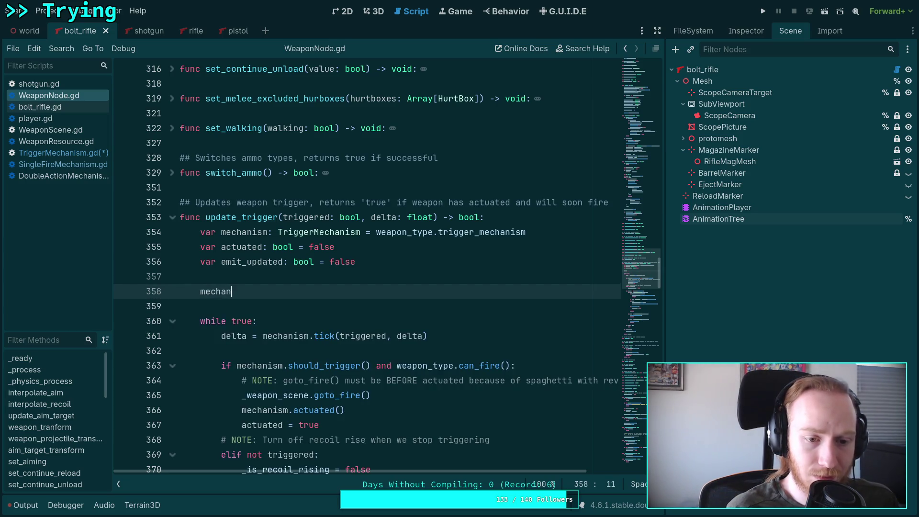
pyautogui.write('ism.up')
pyautogui.press('Return')
pyautogui.write('trigger(triggered)')
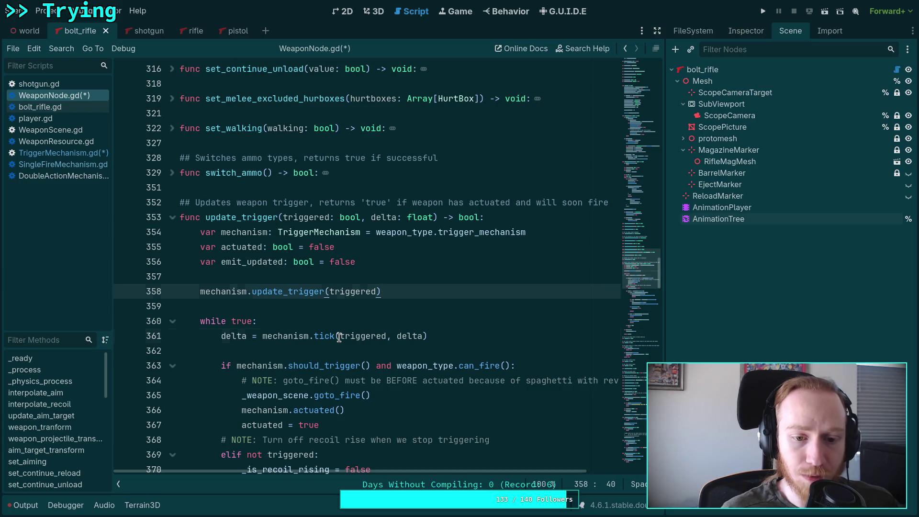
# Drop the triggered argument so the loop calls mechanism.tick(delta), then return to TriggerMechanism.gd.
pyautogui.moveTo(340, 336); pyautogui.dragTo(396, 336)
pyautogui.press('BackSpace')
pyautogui.press('Up')
pyautogui.press('Up')
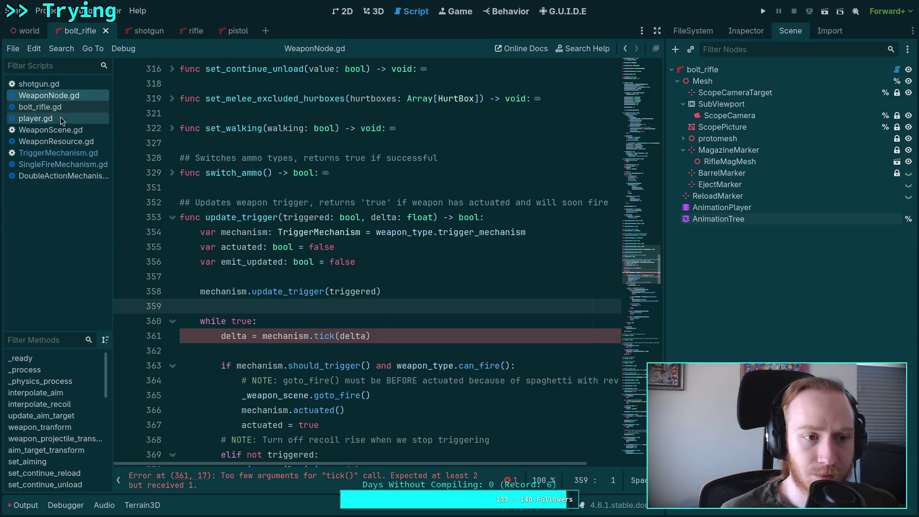
pyautogui.click(63, 153)
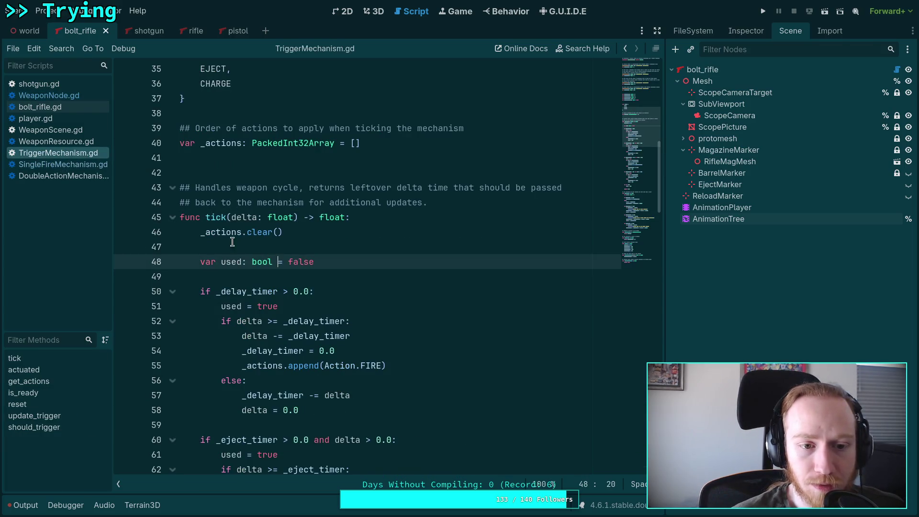
pyautogui.click(62, 108)
pyautogui.click(69, 97)
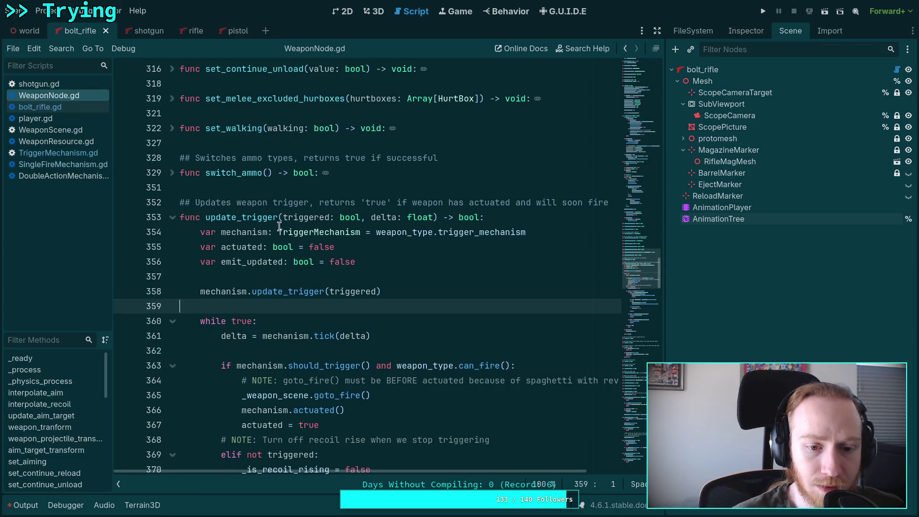
pyautogui.click(56, 154)
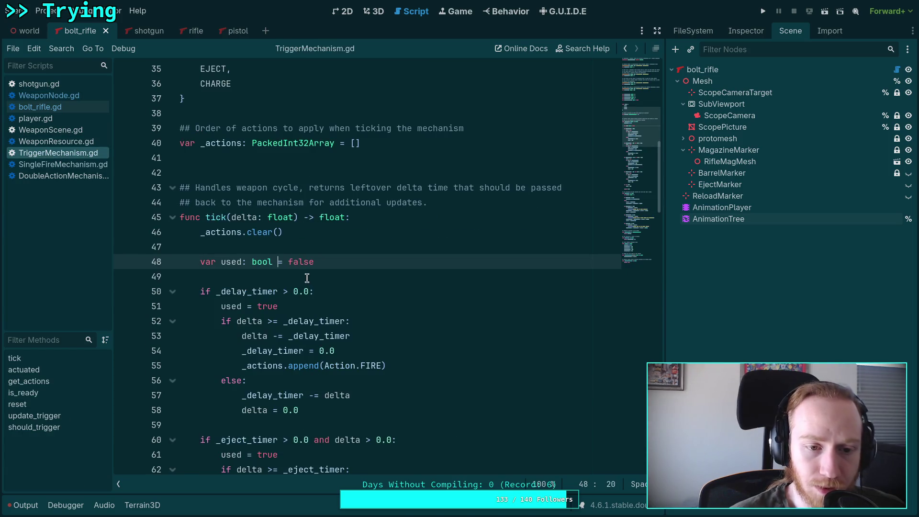
pyautogui.scroll(-3, 307, 278)
pyautogui.scroll(2, 340, 285)
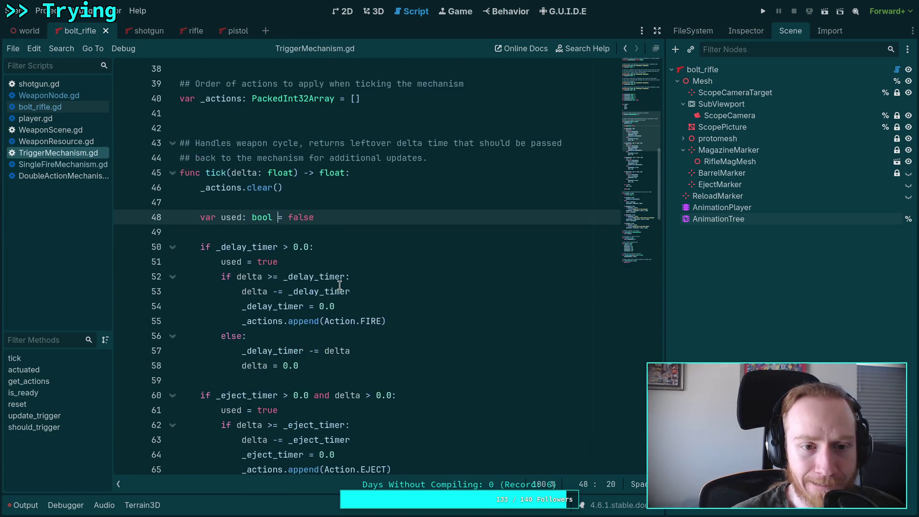
pyautogui.scroll(1, 368, 273)
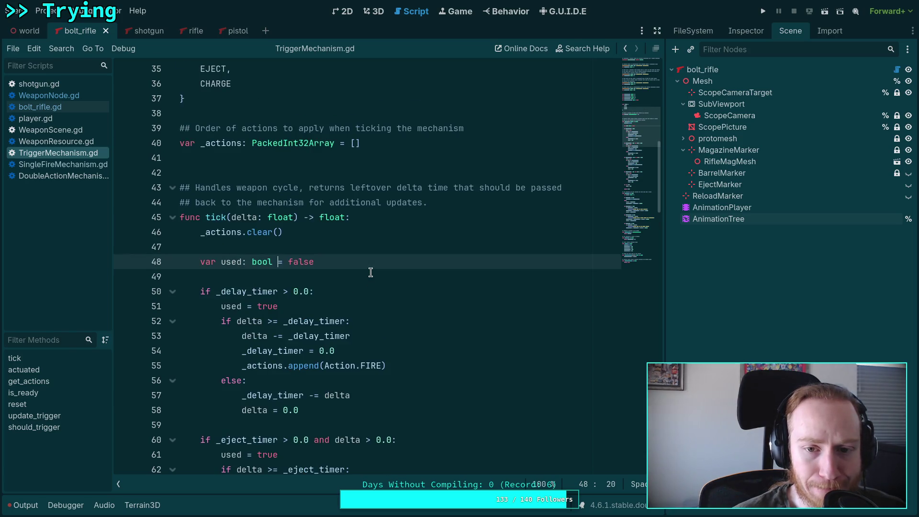
pyautogui.click(389, 232)
pyautogui.click(376, 246)
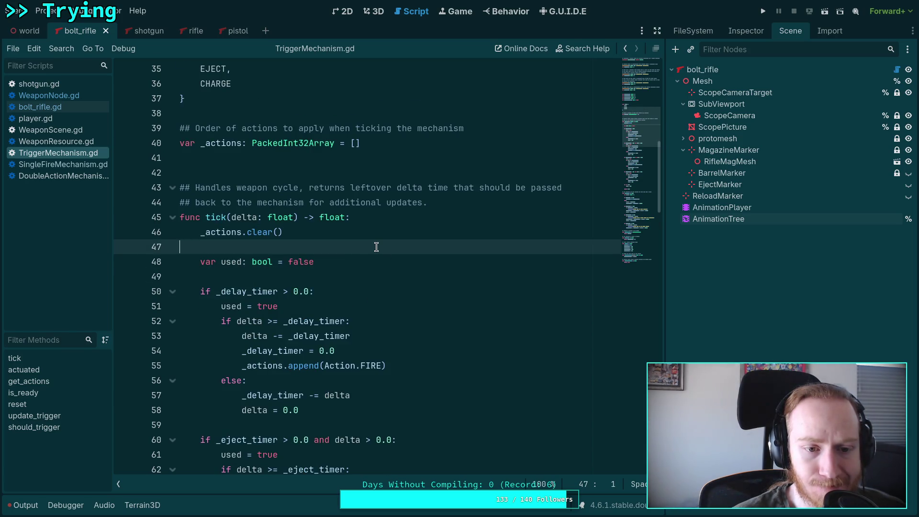
pyautogui.scroll(-2, 376, 247)
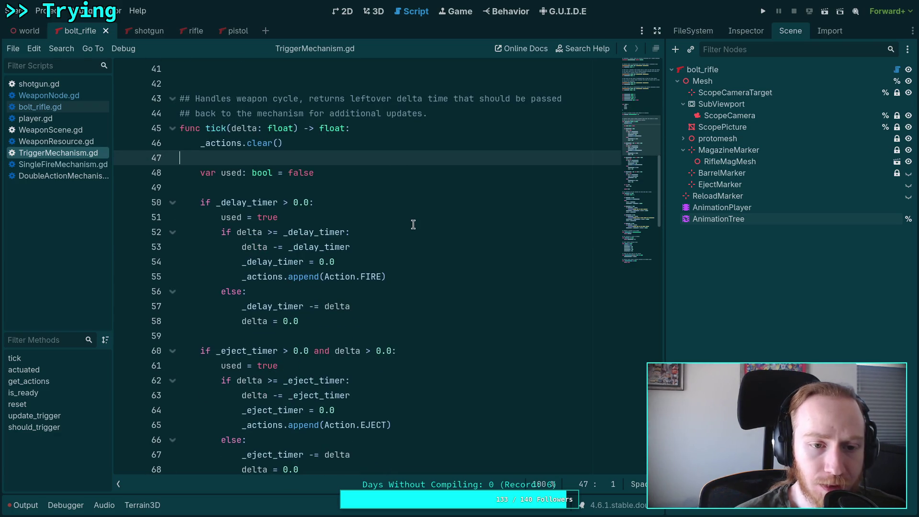
pyautogui.scroll(-15, 413, 224)
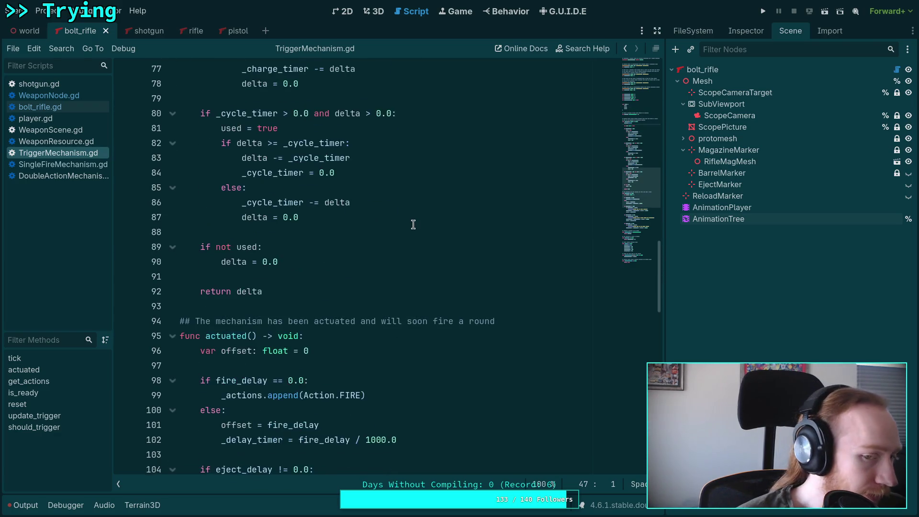
pyautogui.scroll(7, 413, 224)
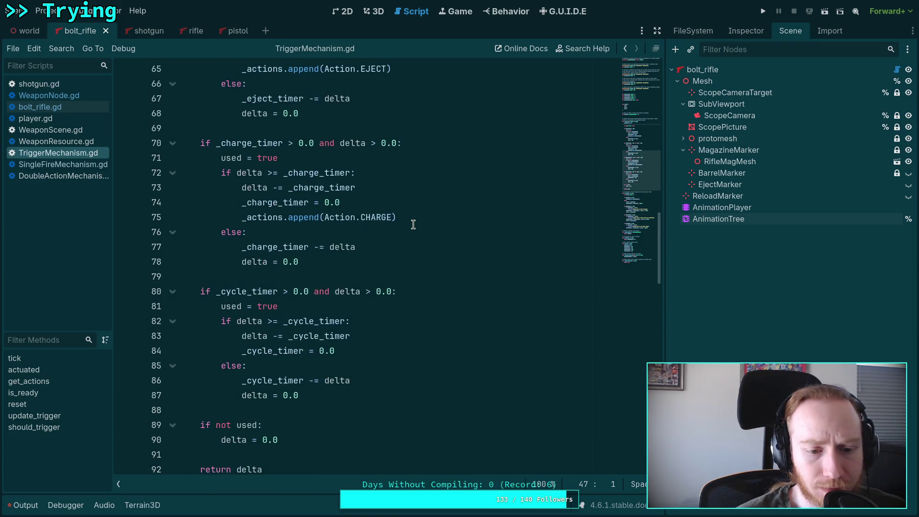
pyautogui.scroll(10, 413, 224)
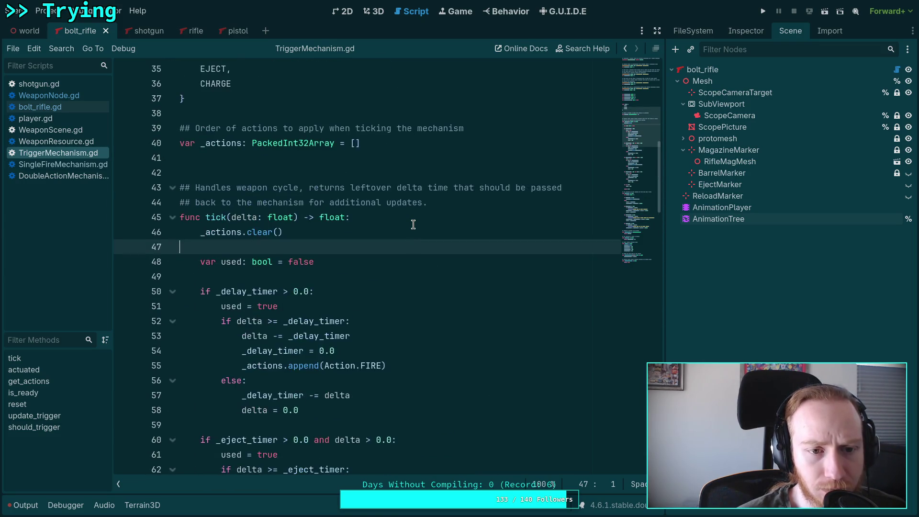
pyautogui.scroll(-17, 413, 251)
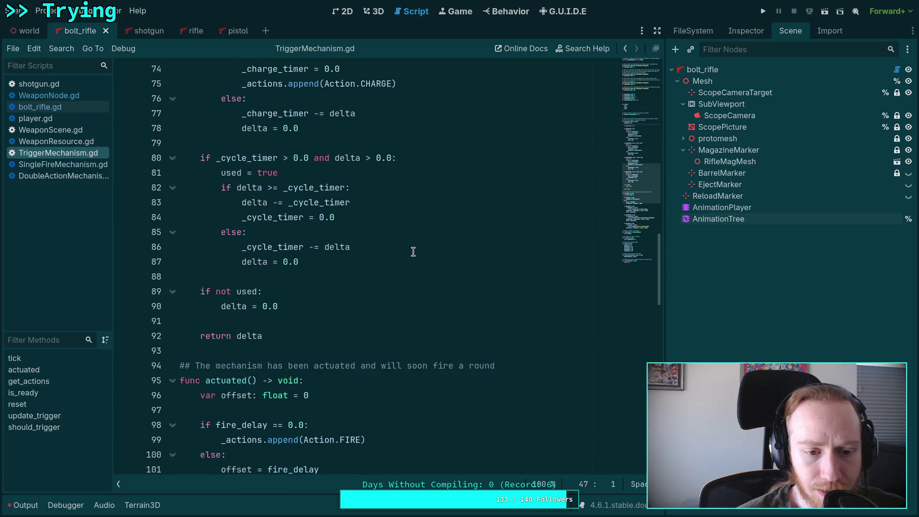
pyautogui.scroll(-3, 413, 251)
pyautogui.scroll(2, 275, 199)
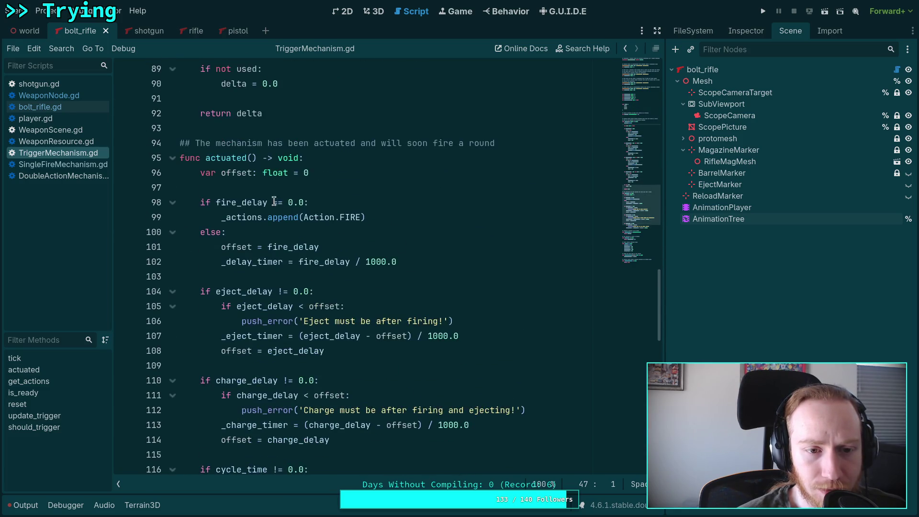
pyautogui.doubleClick(227, 158)
pyautogui.scroll(-4, 403, 244)
pyautogui.scroll(4, 403, 244)
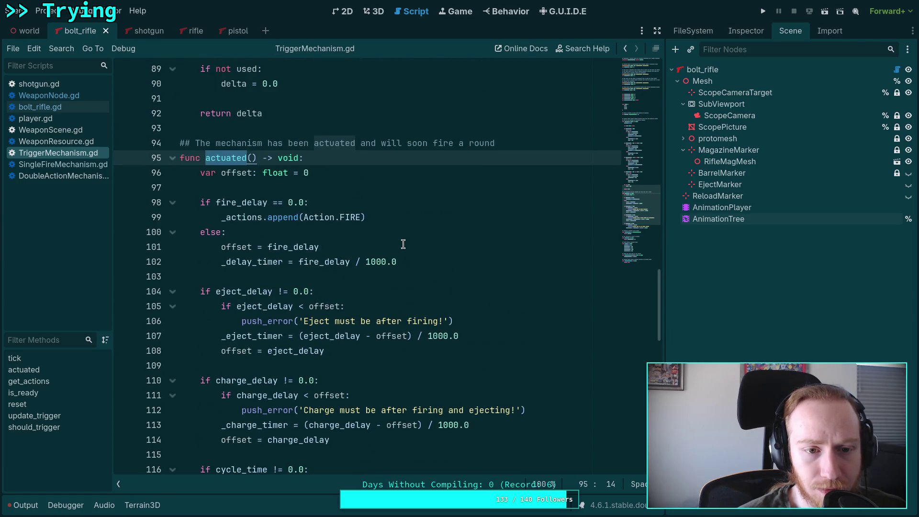
pyautogui.scroll(-2, 403, 244)
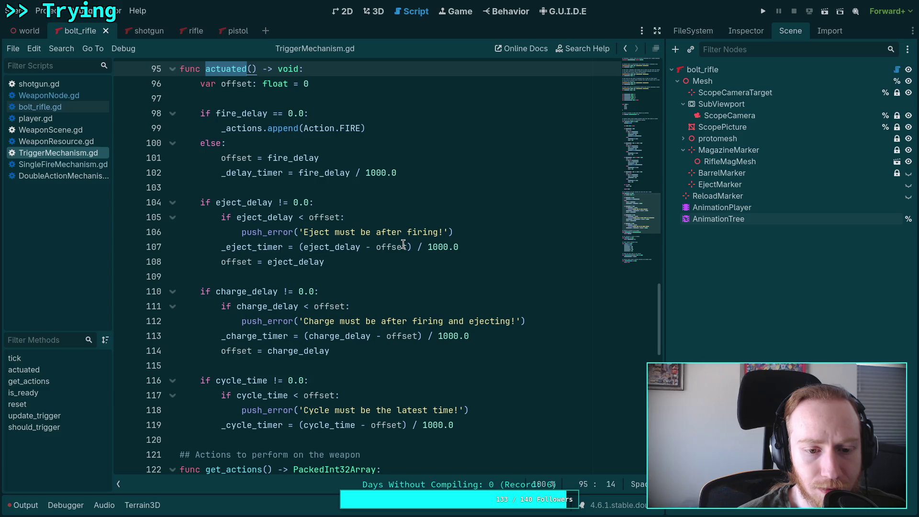
pyautogui.scroll(-2, 403, 244)
pyautogui.scroll(4, 404, 244)
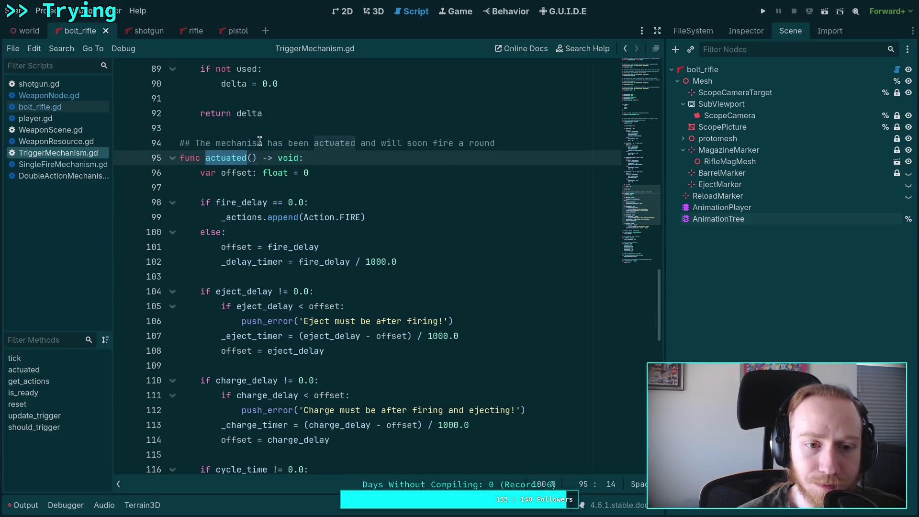
pyautogui.click(248, 151)
pyautogui.scroll(2, 344, 222)
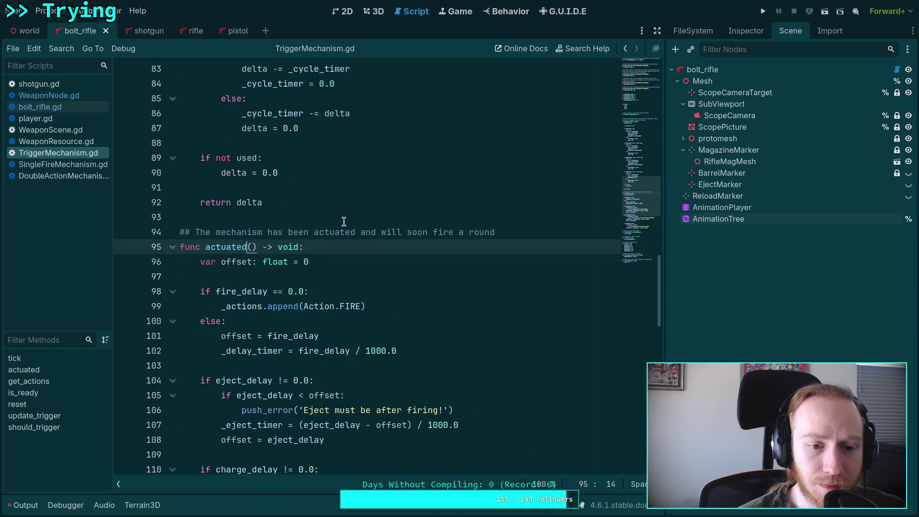
pyautogui.scroll(10, 324, 262)
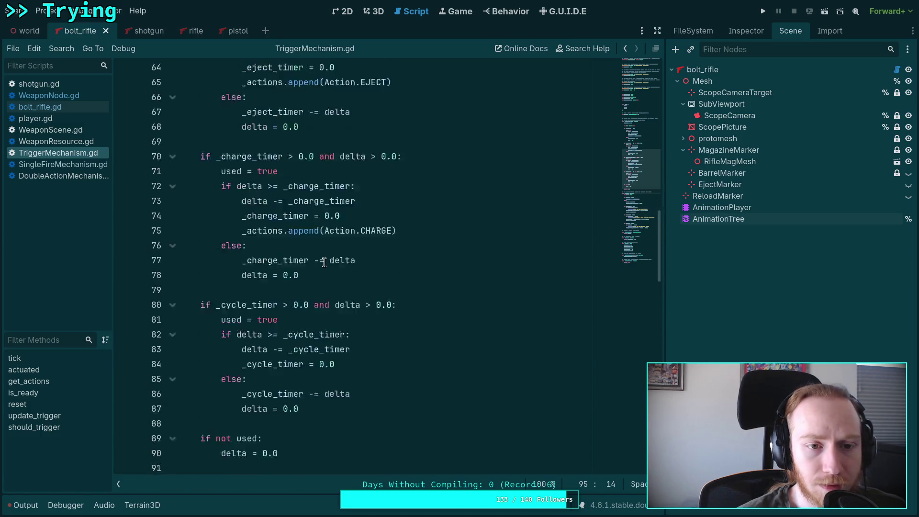
pyautogui.scroll(5, 324, 262)
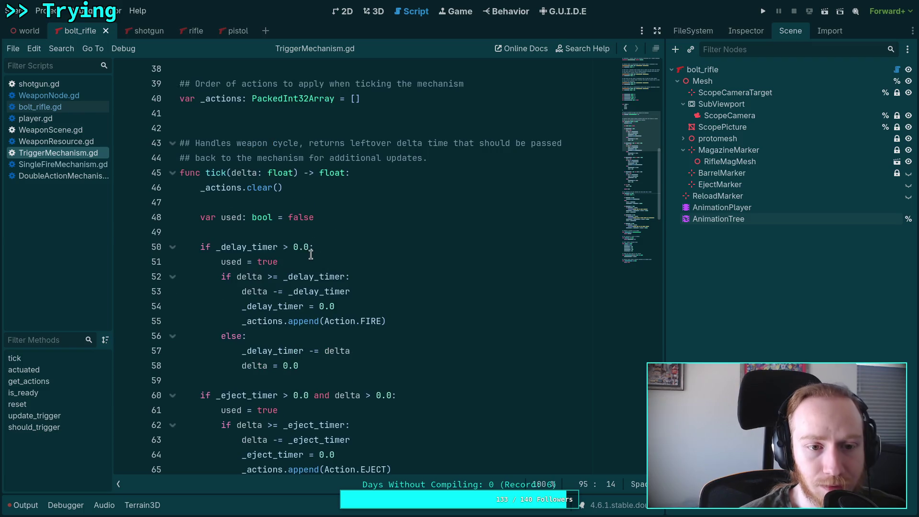
pyautogui.click(353, 230)
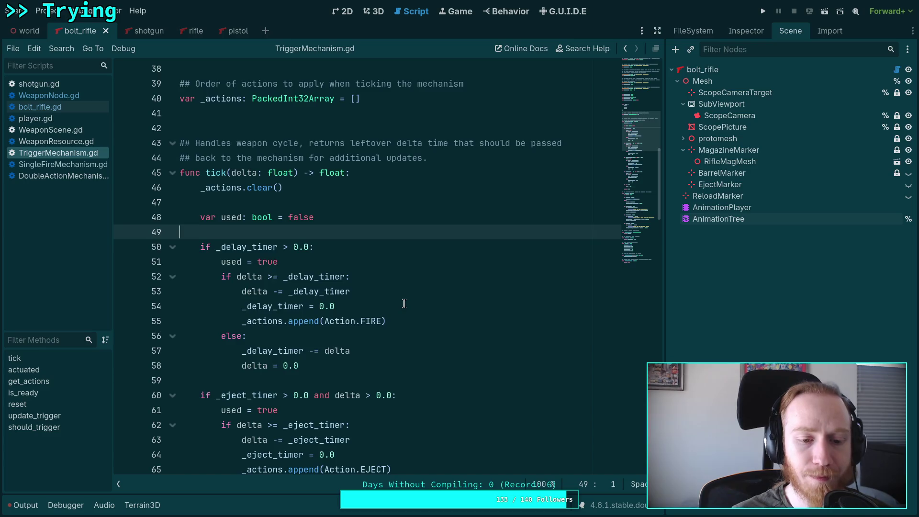
pyautogui.scroll(-6, 404, 303)
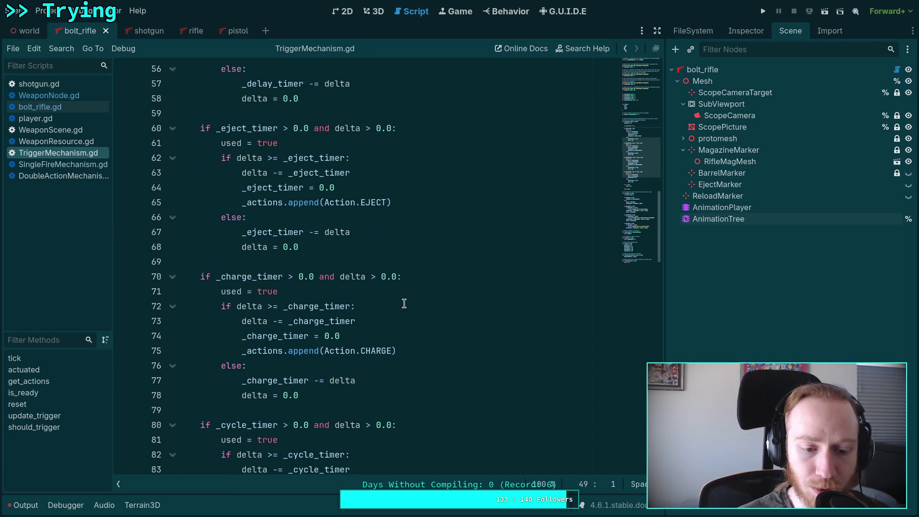
pyautogui.scroll(-4, 404, 303)
pyautogui.click(320, 351)
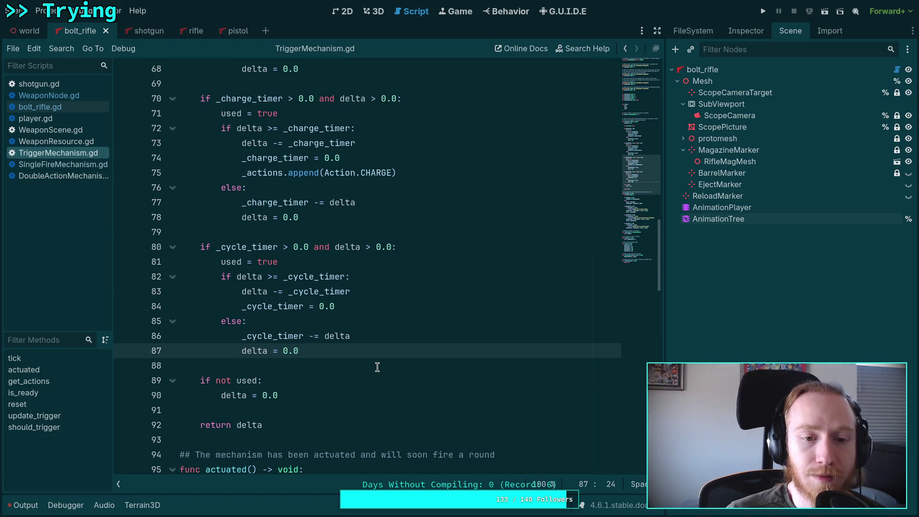
pyautogui.scroll(-4, 325, 331)
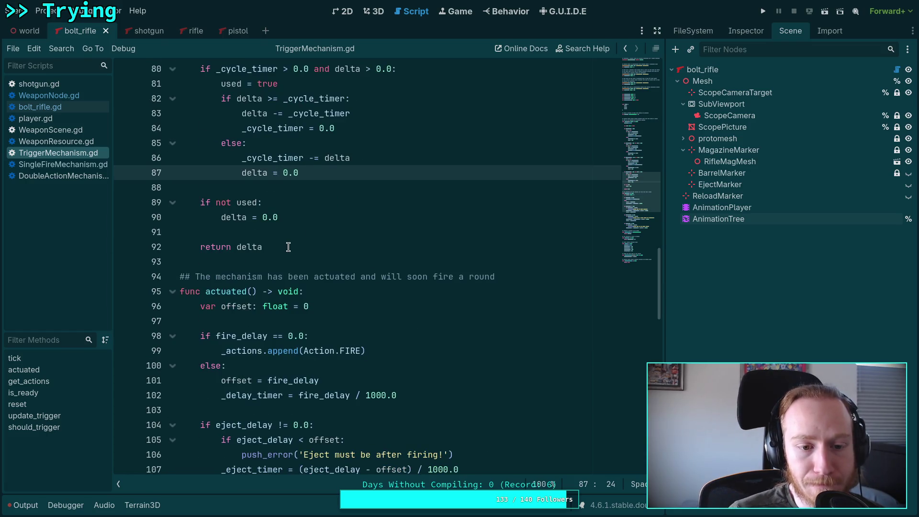
pyautogui.scroll(-7, 290, 247)
pyautogui.scroll(-8, 290, 247)
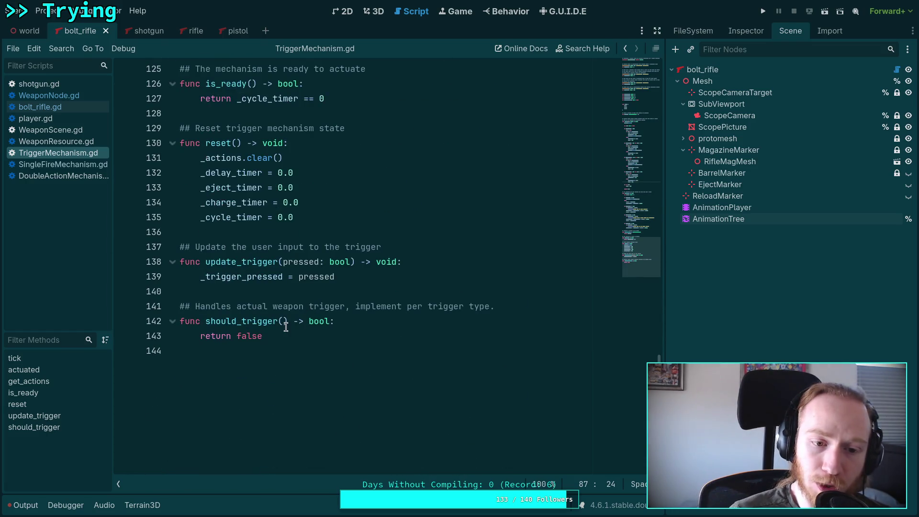
# In DoubleActionMechanism.gd, remove 'triggered: bool, ' from tick's signature.
pyautogui.click(83, 176)
pyautogui.scroll(-4, 318, 302)
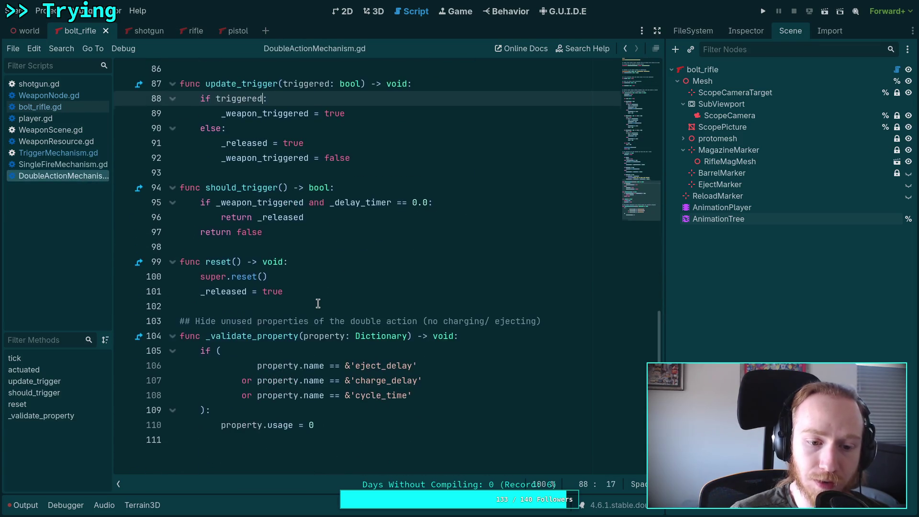
pyautogui.scroll(2, 326, 247)
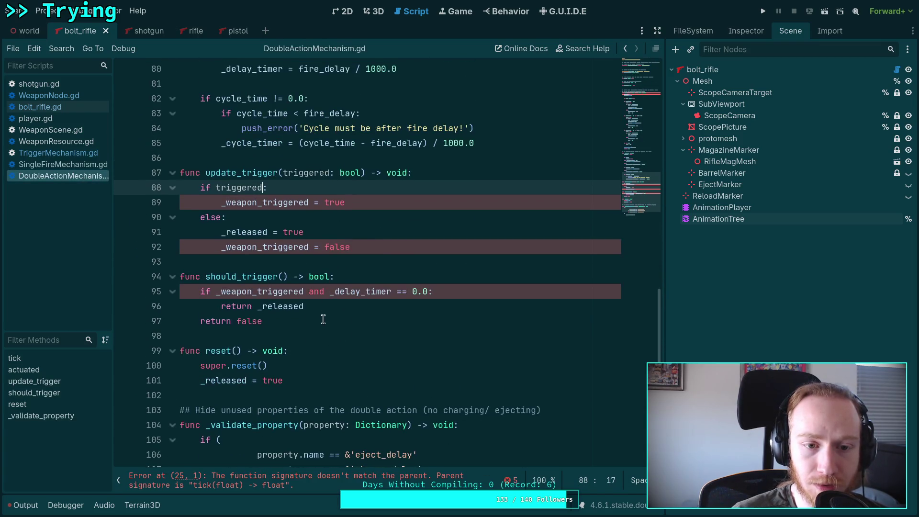
pyautogui.click(319, 332)
pyautogui.scroll(20, 319, 332)
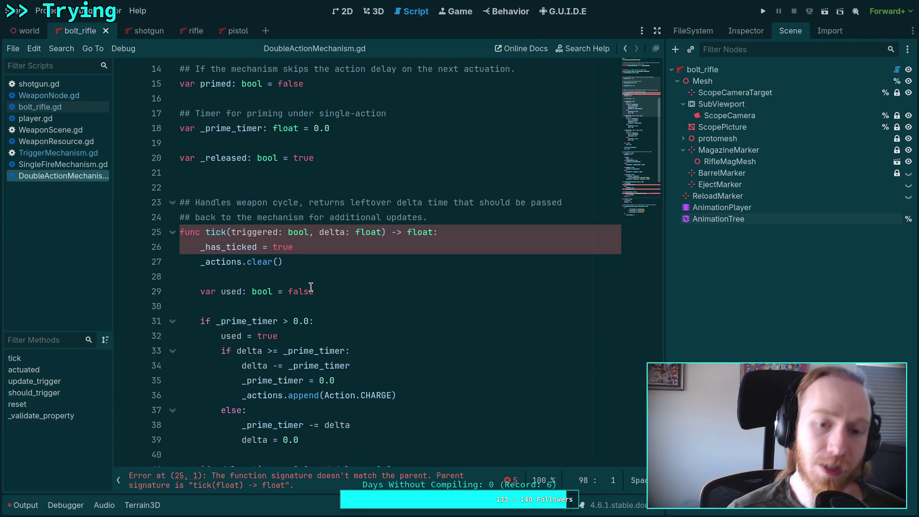
pyautogui.scroll(-8, 311, 287)
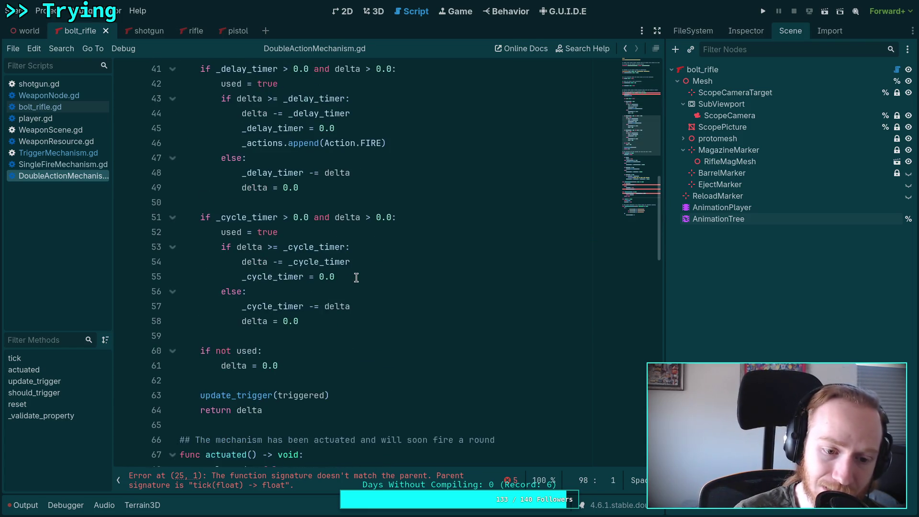
pyautogui.scroll(6, 356, 278)
pyautogui.scroll(3, 356, 277)
pyautogui.moveTo(232, 232); pyautogui.dragTo(319, 233)
pyautogui.press('BackSpace')
# Delete the '_has_ticked = true' line and the update_trigger(triggered) call from tick.
pyautogui.moveTo(371, 247); pyautogui.dragTo(403, 236)
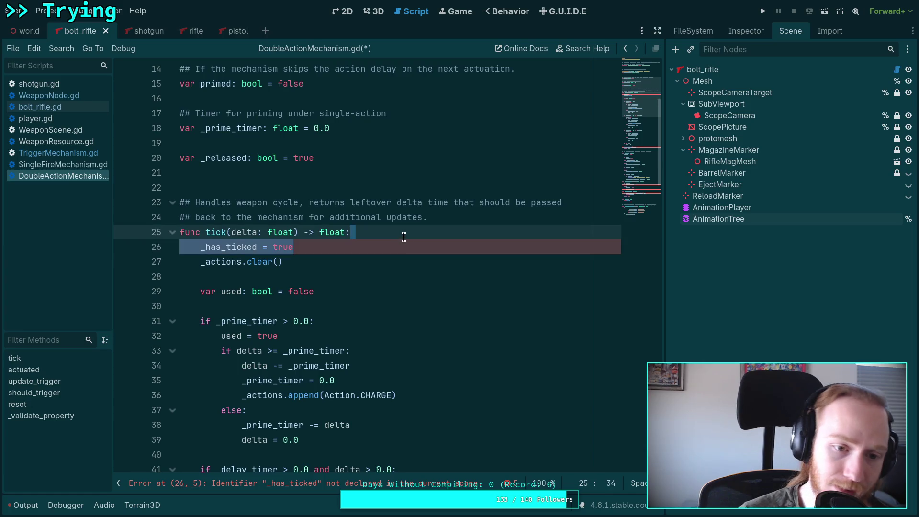
pyautogui.press('BackSpace')
pyautogui.scroll(5, 403, 236)
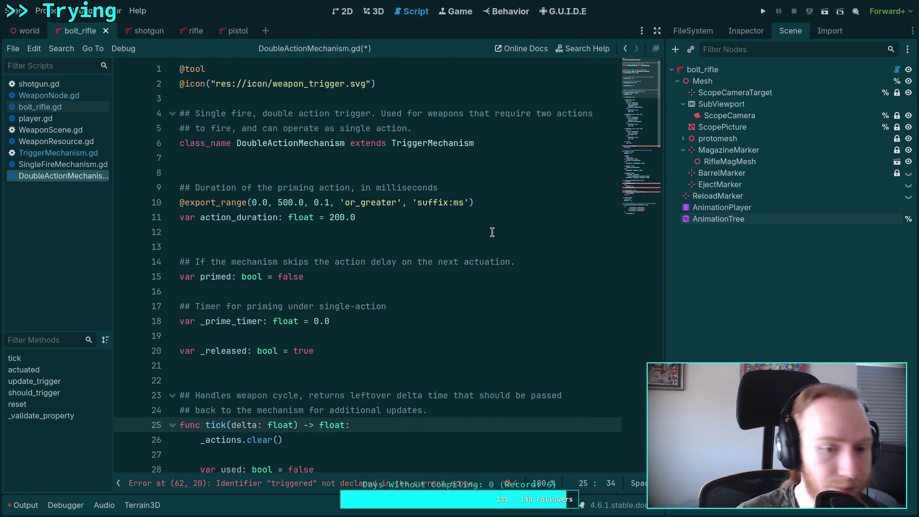
pyautogui.scroll(-3, 492, 232)
pyautogui.scroll(-11, 492, 232)
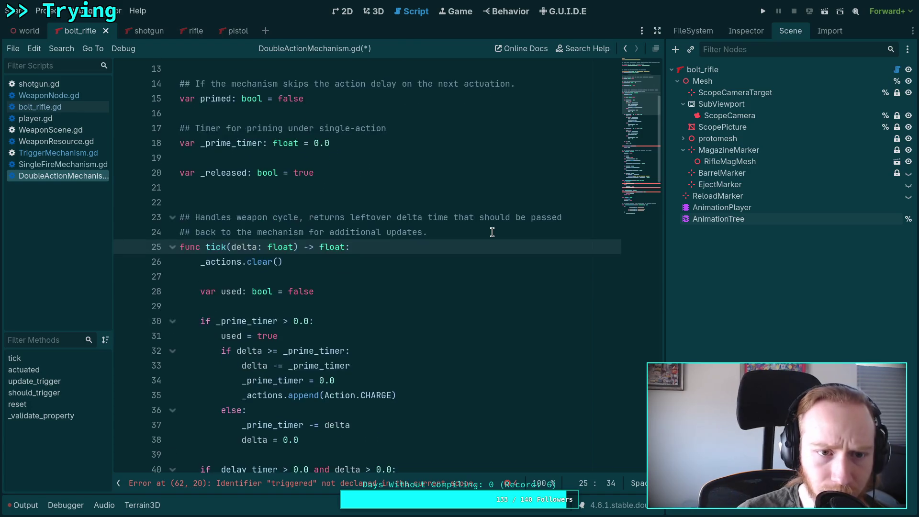
pyautogui.scroll(-2, 471, 263)
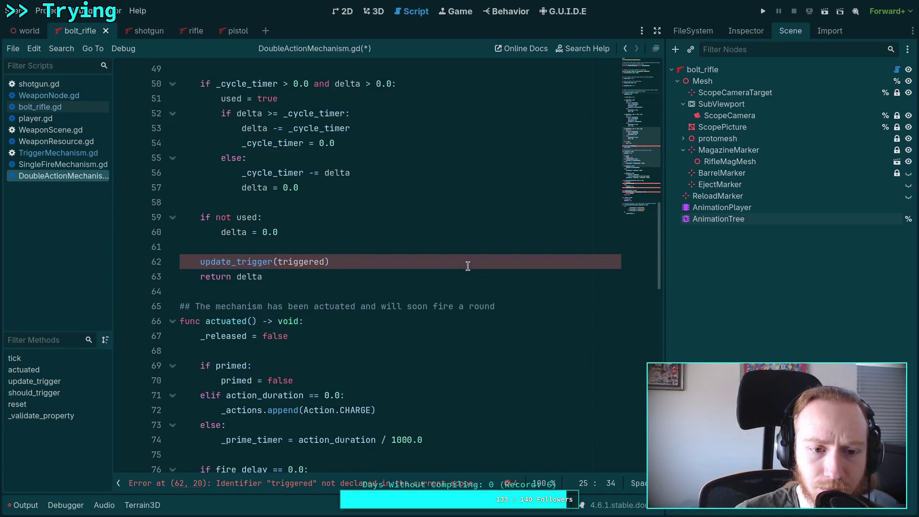
pyautogui.scroll(3, 468, 266)
pyautogui.scroll(-3, 468, 266)
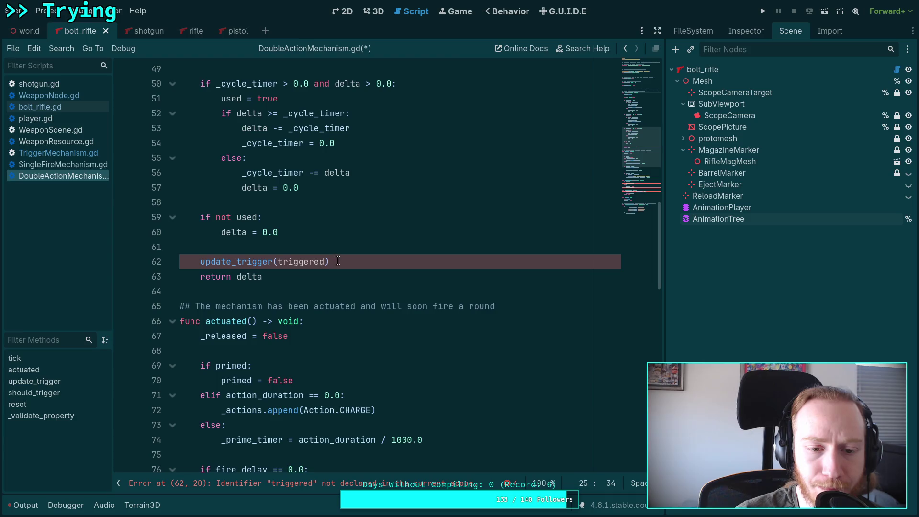
pyautogui.moveTo(335, 262); pyautogui.dragTo(335, 248)
pyautogui.press('BackSpace')
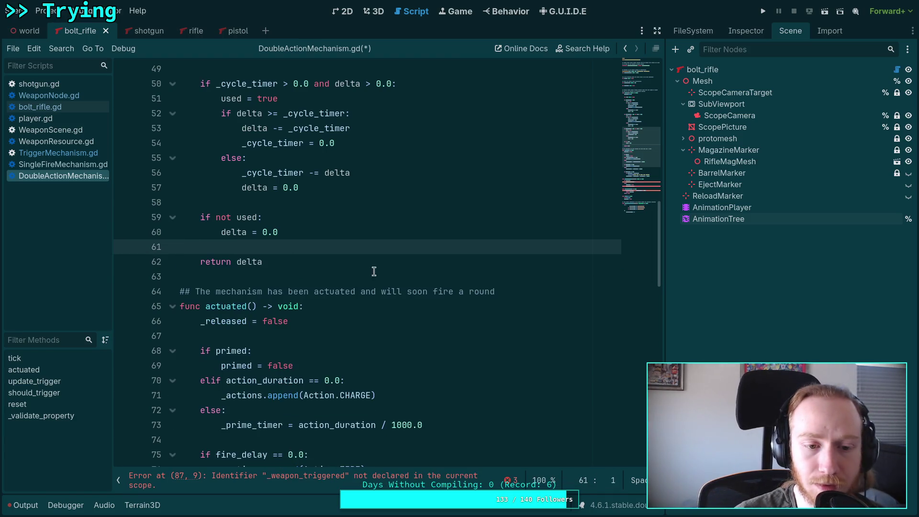
# Check where _weapon_triggered is used in tick, leaving the code unchanged.
pyautogui.scroll(-2, 369, 273)
pyautogui.scroll(-6, 365, 276)
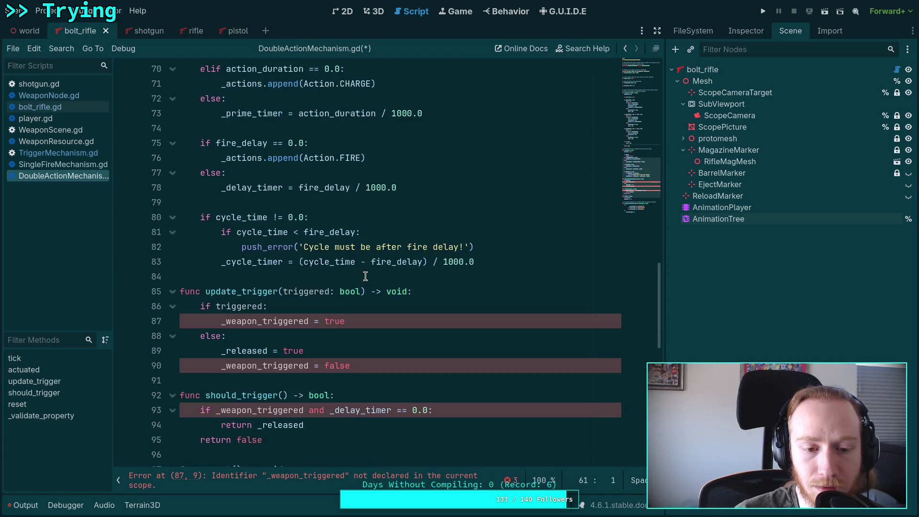
pyautogui.doubleClick(281, 276)
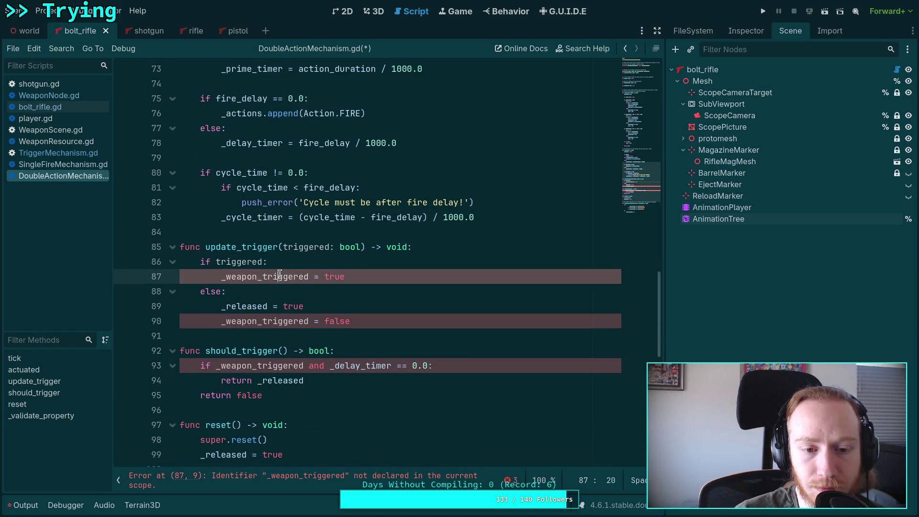
pyautogui.scroll(7, 301, 270)
pyautogui.scroll(1, 301, 270)
pyautogui.click(322, 245)
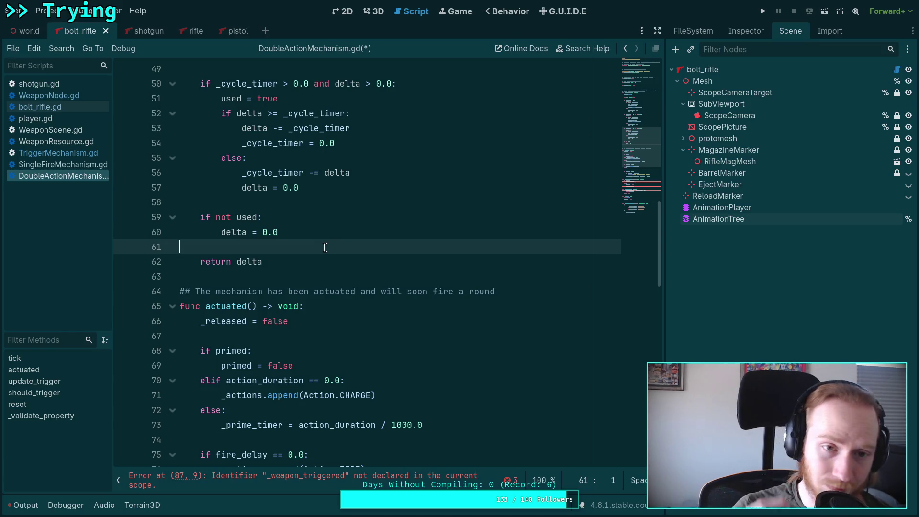
pyautogui.scroll(1, 325, 247)
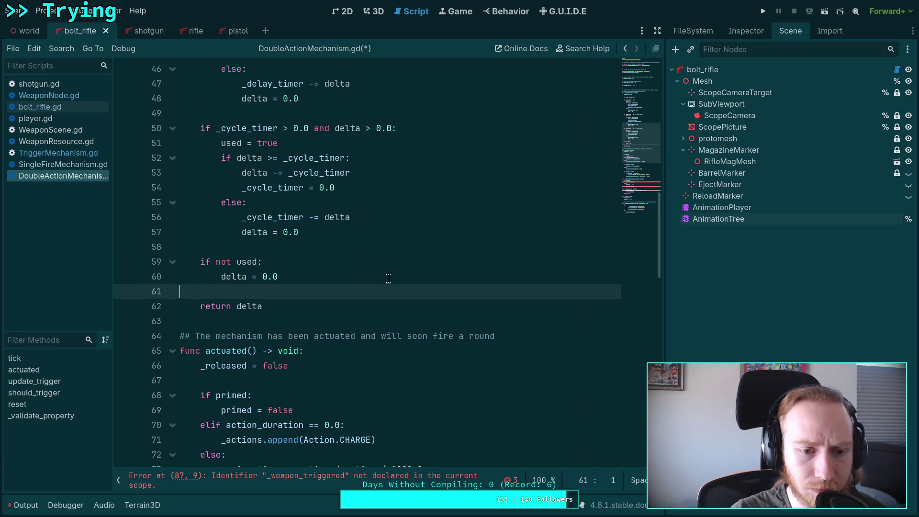
pyautogui.press('Return')
pyautogui.press('Return')
pyautogui.press('Up')
pyautogui.press('BackSpace')
pyautogui.press('BackSpace')
pyautogui.press('BackSpace')
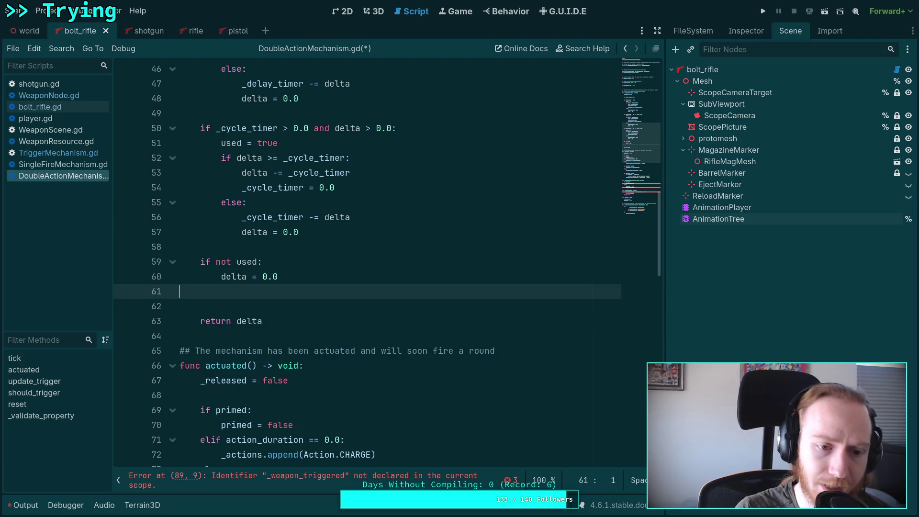
# Delete the update_trigger function from DoubleActionMechanism.gd.
pyautogui.scroll(-9, 431, 274)
pyautogui.scroll(-2, 430, 274)
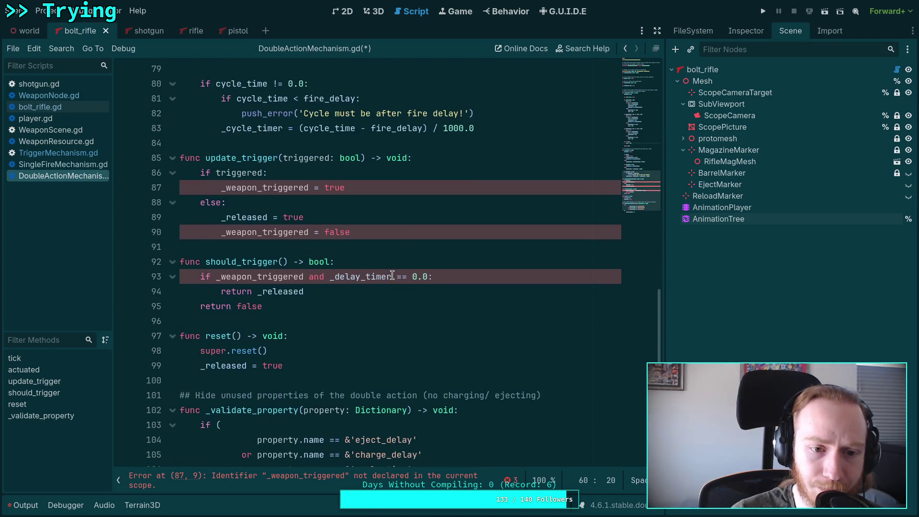
pyautogui.moveTo(366, 219); pyautogui.dragTo(162, 169)
pyautogui.moveTo(379, 233); pyautogui.dragTo(180, 158)
pyautogui.press('Delete')
pyautogui.press('BackSpace')
pyautogui.press('BackSpace')
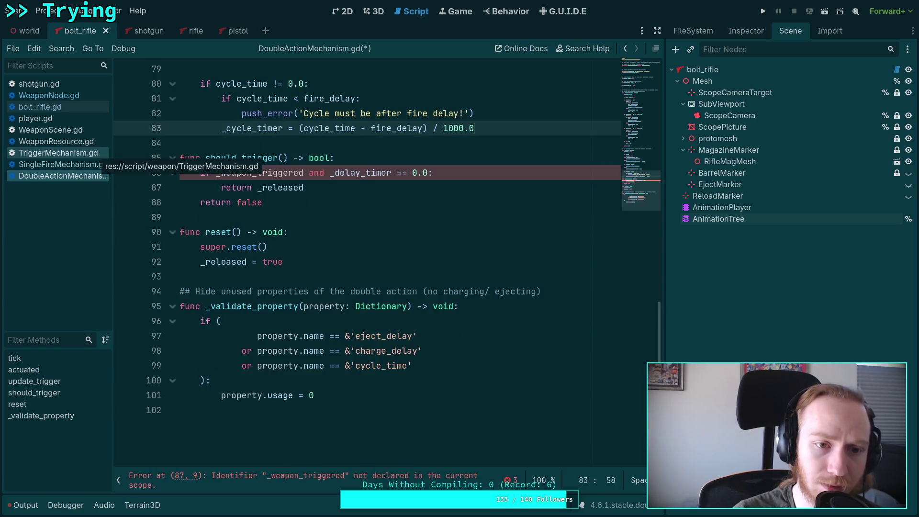
# Delete the _released variable declaration and the '_released = false' line in actuated.
pyautogui.click(618, 63)
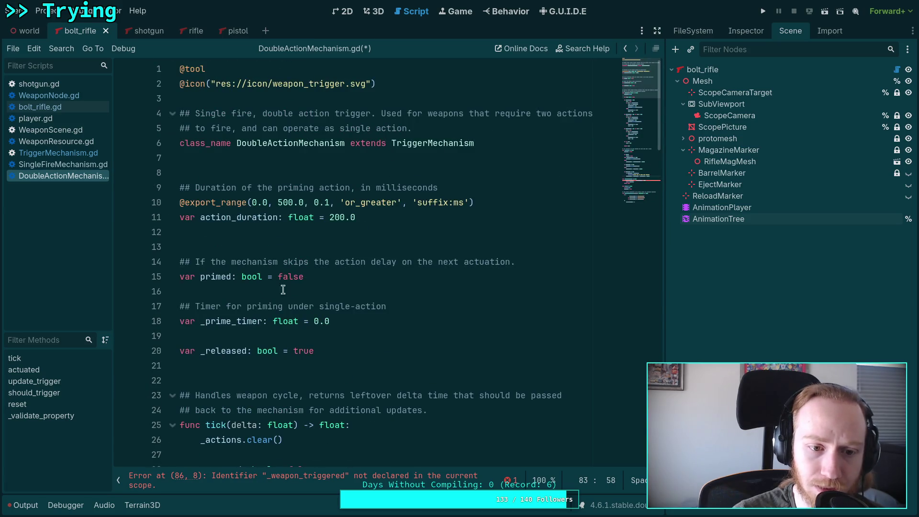
pyautogui.moveTo(338, 346); pyautogui.dragTo(354, 337)
pyautogui.press('BackSpace')
pyautogui.press('BackSpace')
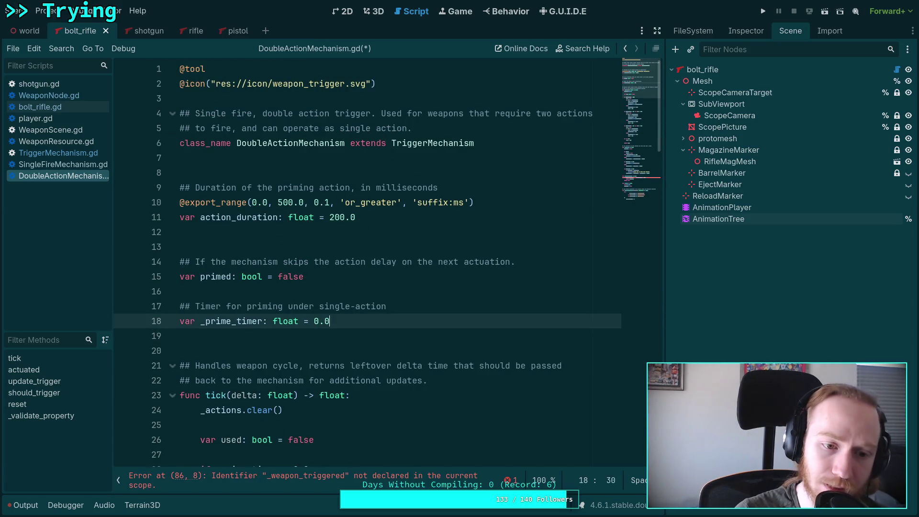
pyautogui.click(648, 182)
pyautogui.moveTo(648, 181); pyautogui.dragTo(637, 151)
pyautogui.moveTo(304, 180); pyautogui.dragTo(362, 168)
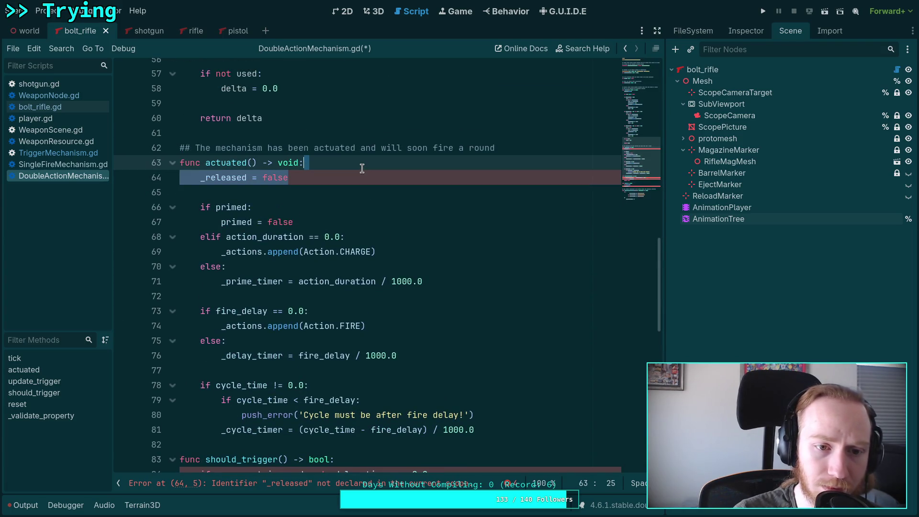
pyautogui.press('Delete')
pyautogui.press('Delete')
# Delete the reset override, then open SingleFireMechanism.gd.
pyautogui.scroll(-7, 368, 263)
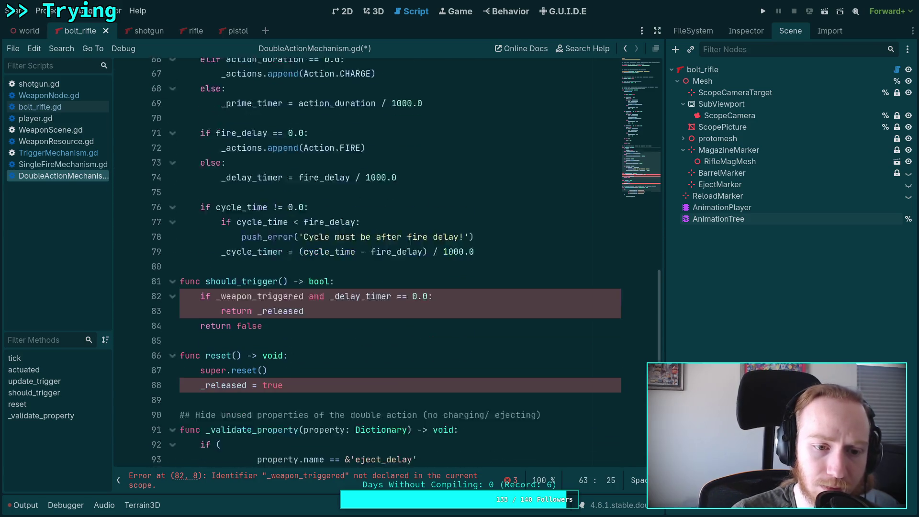
pyautogui.scroll(-4, 320, 211)
pyautogui.moveTo(308, 233); pyautogui.dragTo(179, 196)
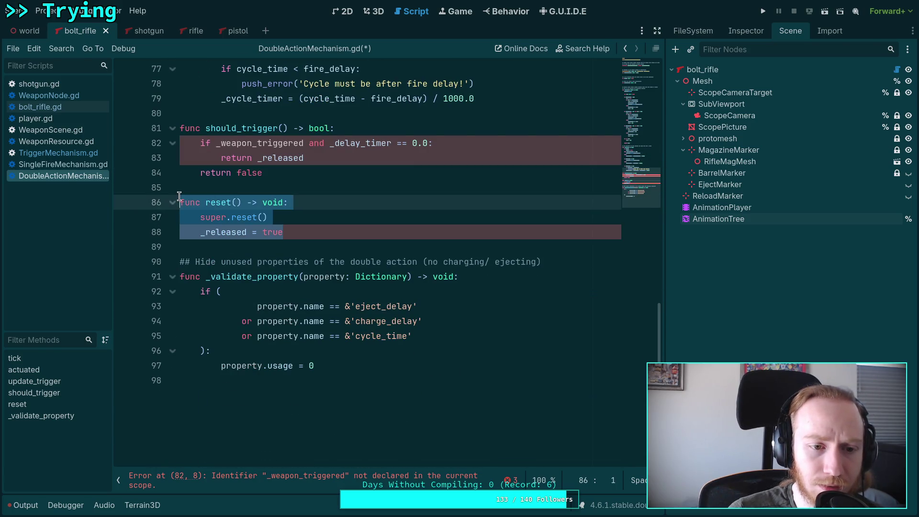
pyautogui.press('BackSpace')
pyautogui.press('BackSpace')
pyautogui.press('BackSpace')
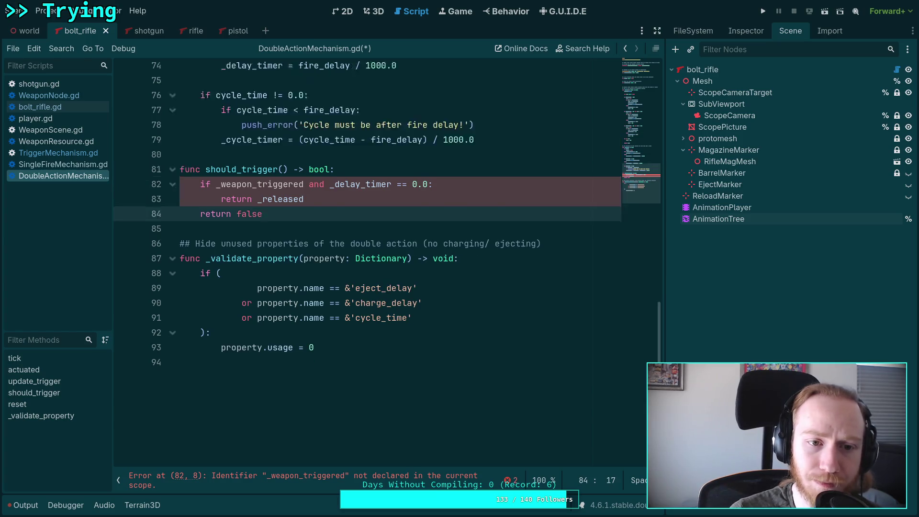
pyautogui.click(49, 165)
pyautogui.scroll(1, 336, 256)
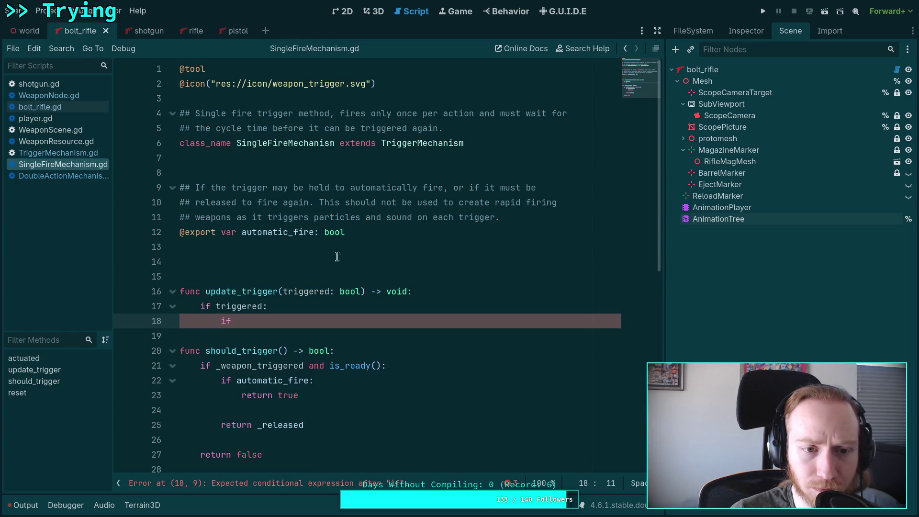
# Flip through TriggerMechanism.gd, SingleFireMechanism.gd and DoubleActionMechanism.gd, ending on TriggerMechanism.gd.
pyautogui.click(58, 153)
pyautogui.scroll(2, 292, 217)
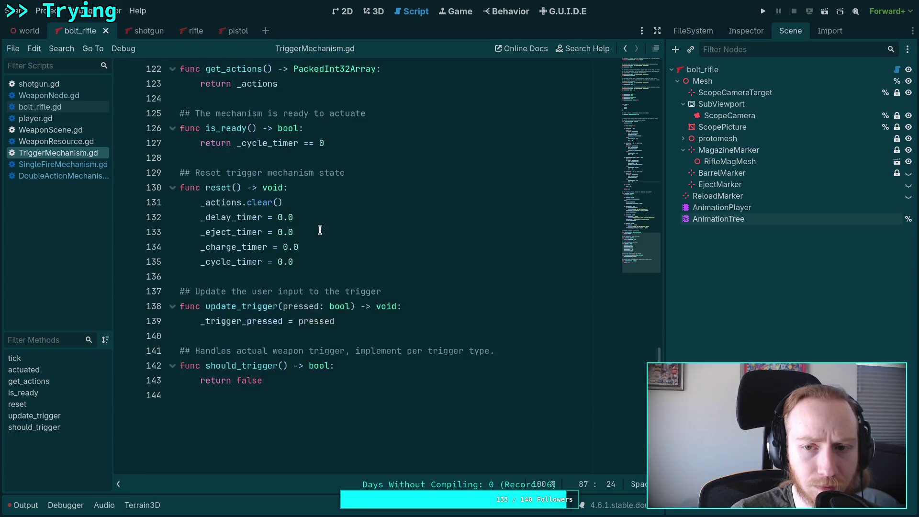
pyautogui.click(71, 165)
pyautogui.scroll(-5, 279, 218)
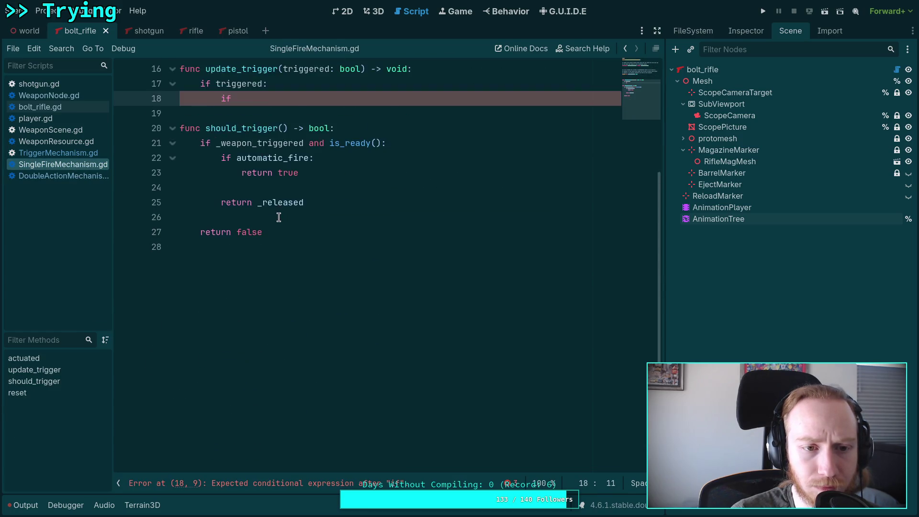
pyautogui.scroll(2, 248, 271)
pyautogui.click(66, 176)
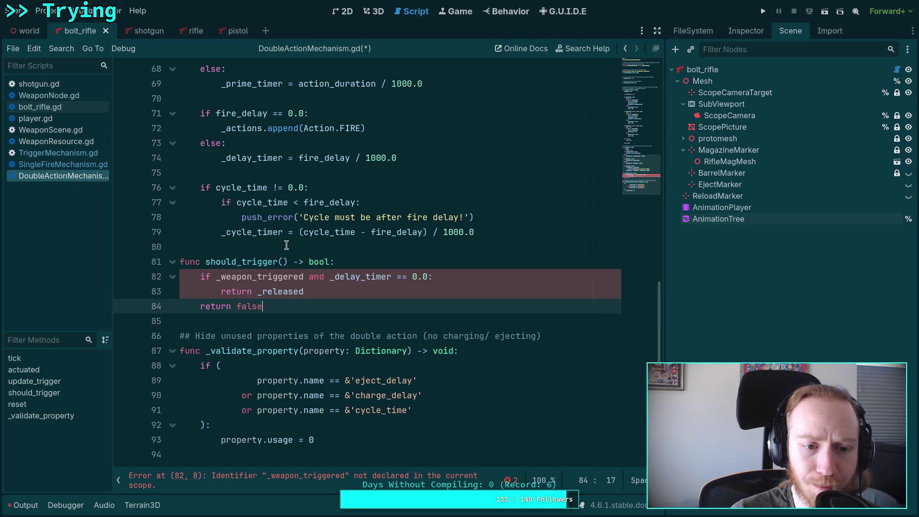
pyautogui.click(48, 156)
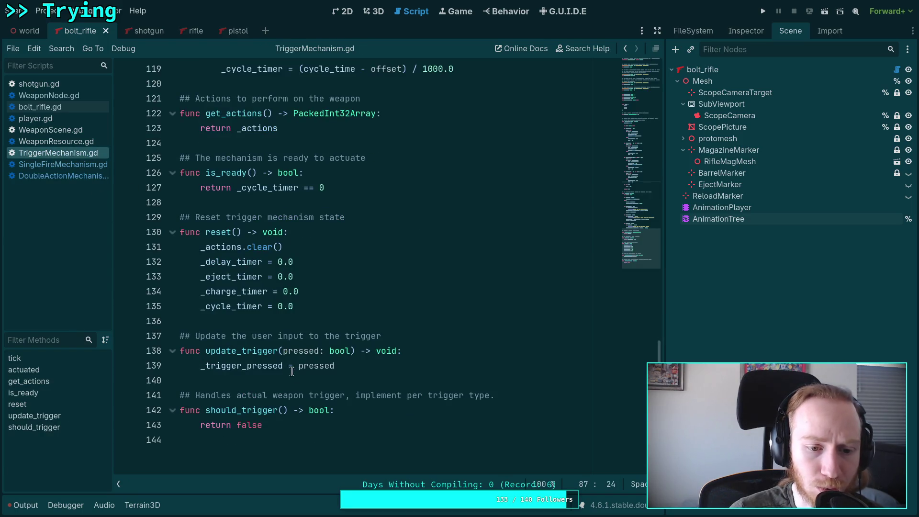
# Review update_trigger and select its '_trigger_pressed = pressed' line.
pyautogui.click(268, 425)
pyautogui.moveTo(348, 367); pyautogui.dragTo(104, 324)
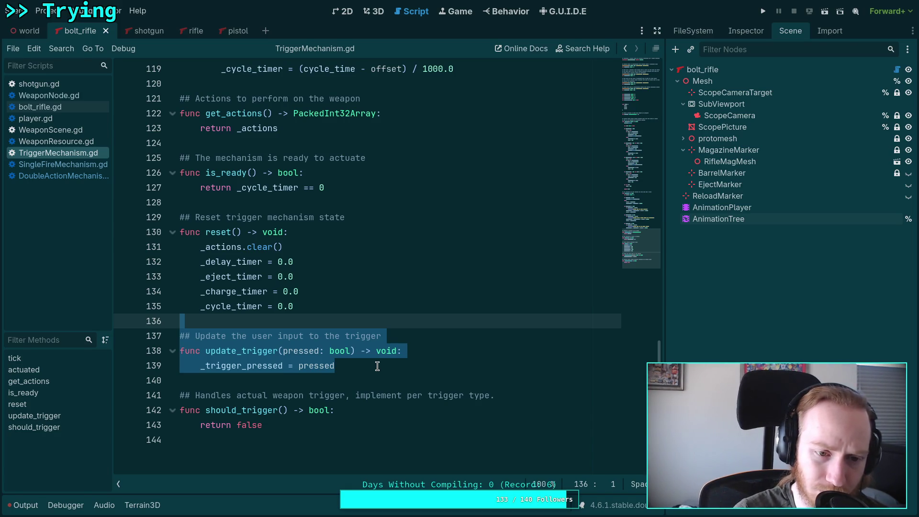
pyautogui.click(345, 362)
pyautogui.scroll(15, 326, 360)
pyautogui.scroll(16, 326, 361)
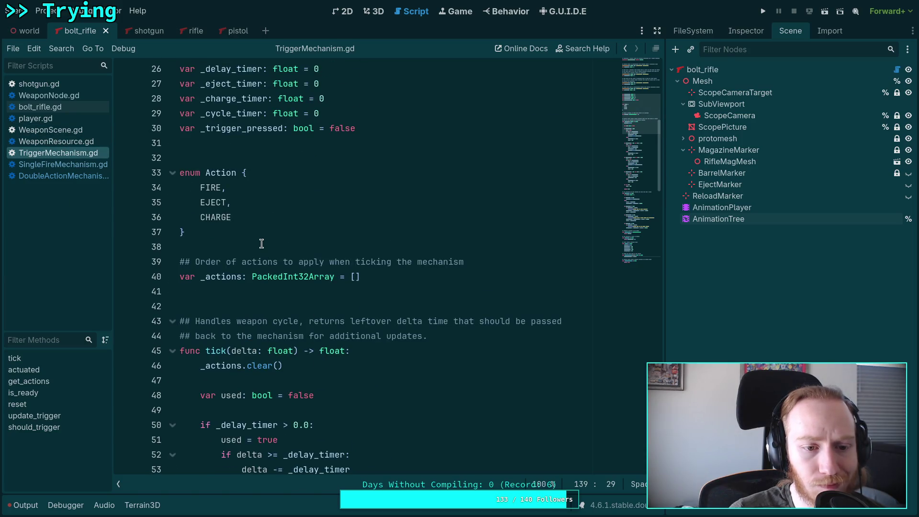
pyautogui.scroll(3, 262, 244)
pyautogui.scroll(-6, 245, 258)
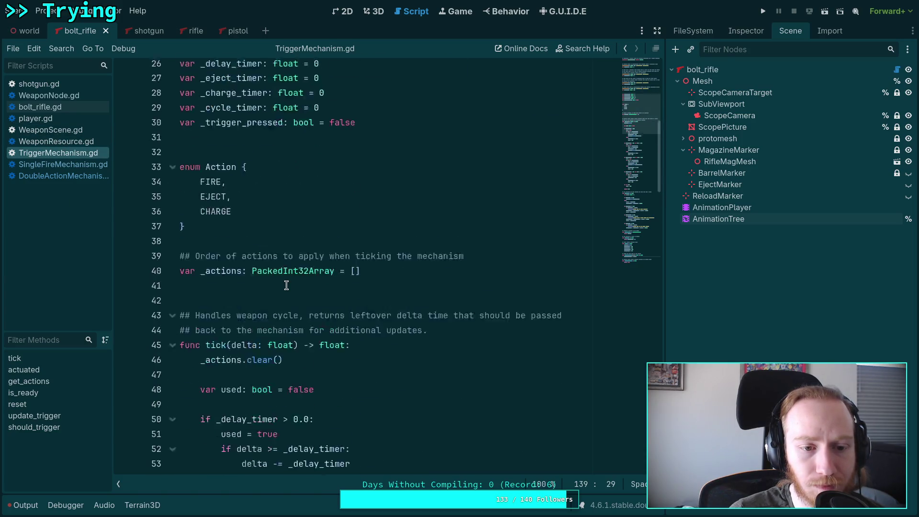
pyautogui.scroll(-20, 287, 286)
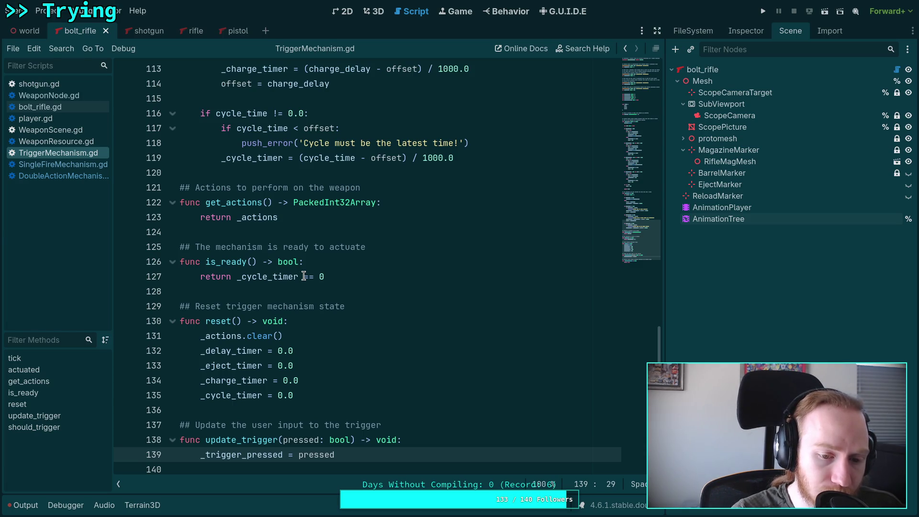
pyautogui.scroll(-3, 330, 292)
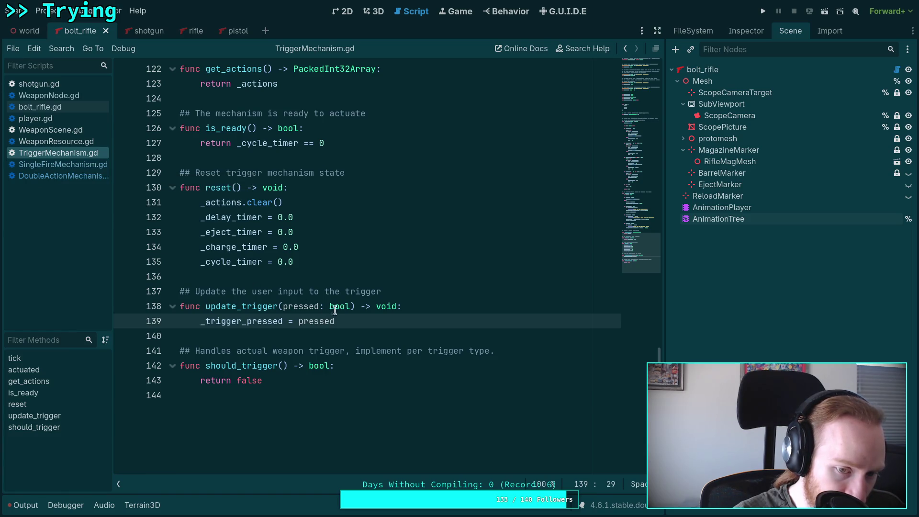
pyautogui.moveTo(348, 320)
pyautogui.mouseDown()
pyautogui.moveTo(219, 311)
pyautogui.moveTo(196, 322)
pyautogui.mouseUp()
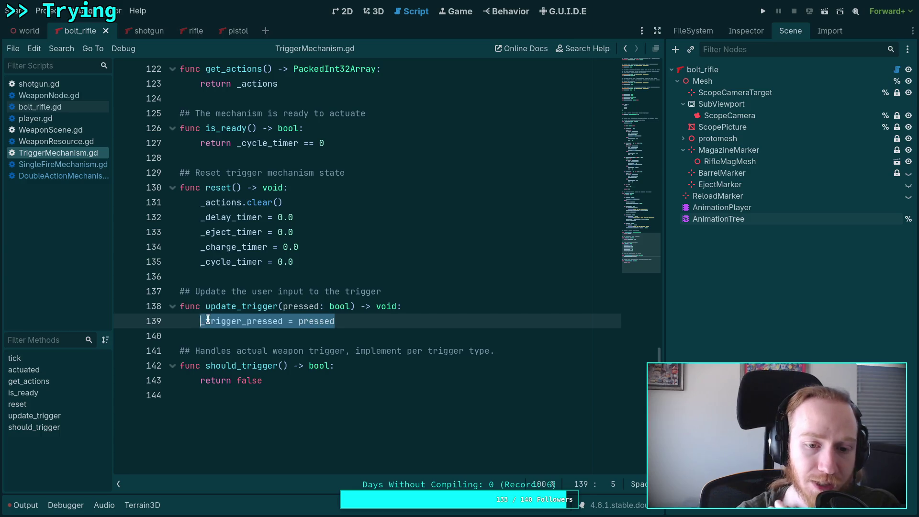
# Make update_trigger's body just pass, append 'Implement per trigger type.' to its comment, and save.
pyautogui.press('BackSpace')
pyautogui.write('pass')
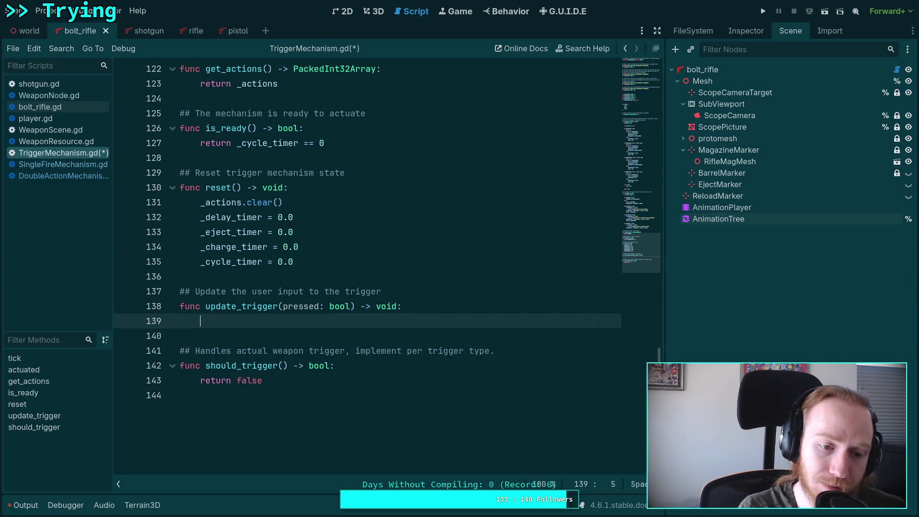
pyautogui.click(432, 290)
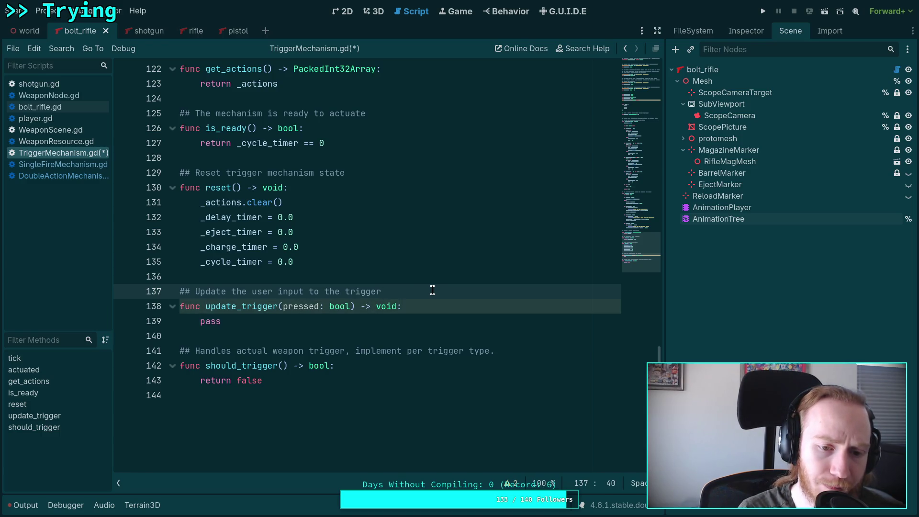
pyautogui.write('Implement per trigger type')
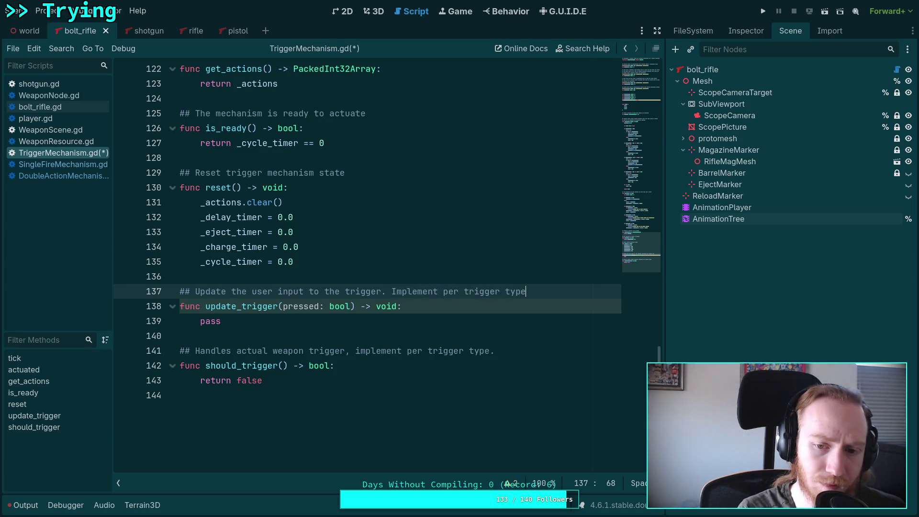
pyautogui.write('.')
pyautogui.hotkey('ctrl', 's')
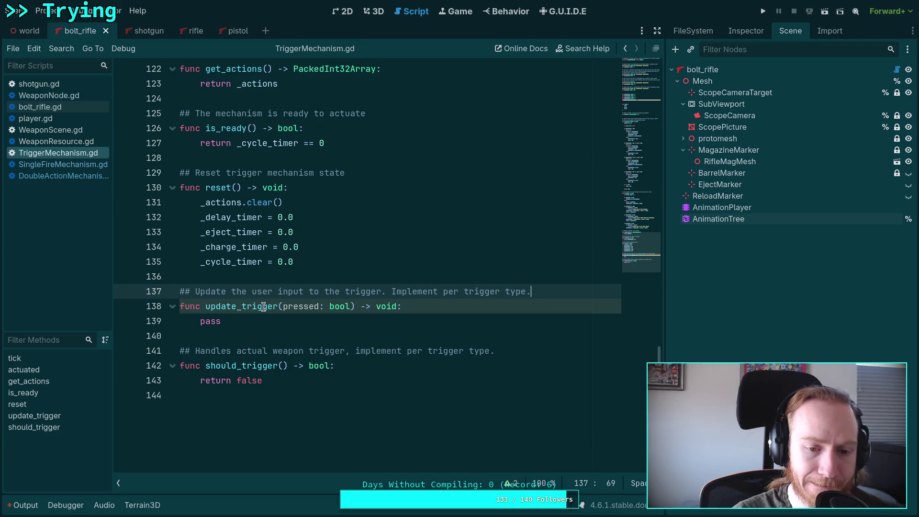
# Ignore the unused_parameter warning on update_trigger from the warnings list.
pyautogui.click(292, 307)
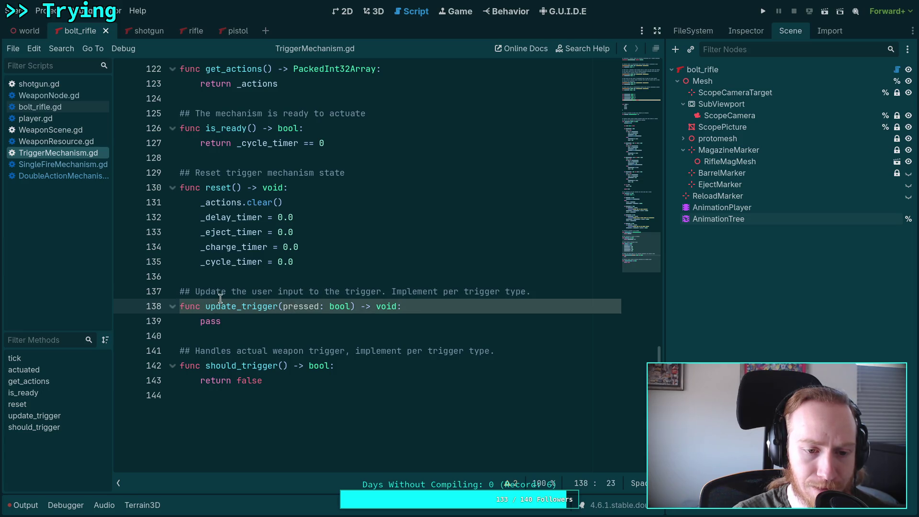
pyautogui.click(513, 485)
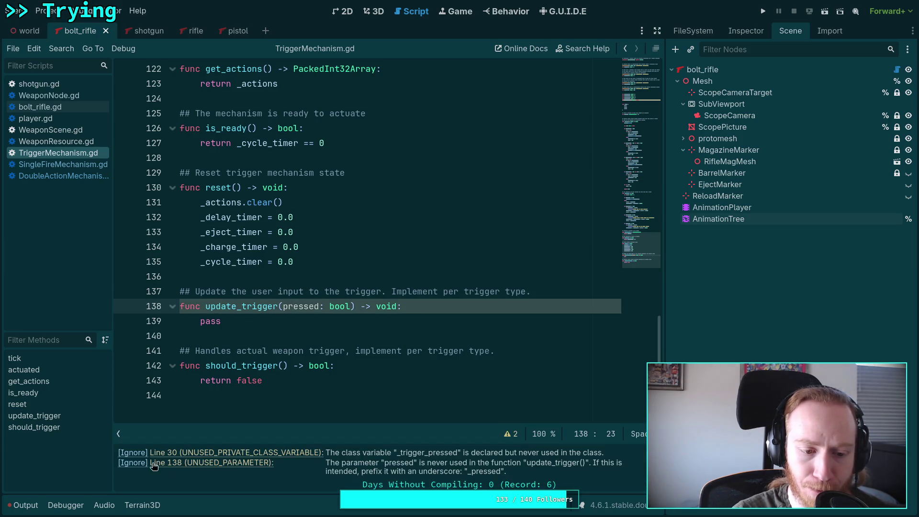
pyautogui.click(191, 463)
pyautogui.click(132, 463)
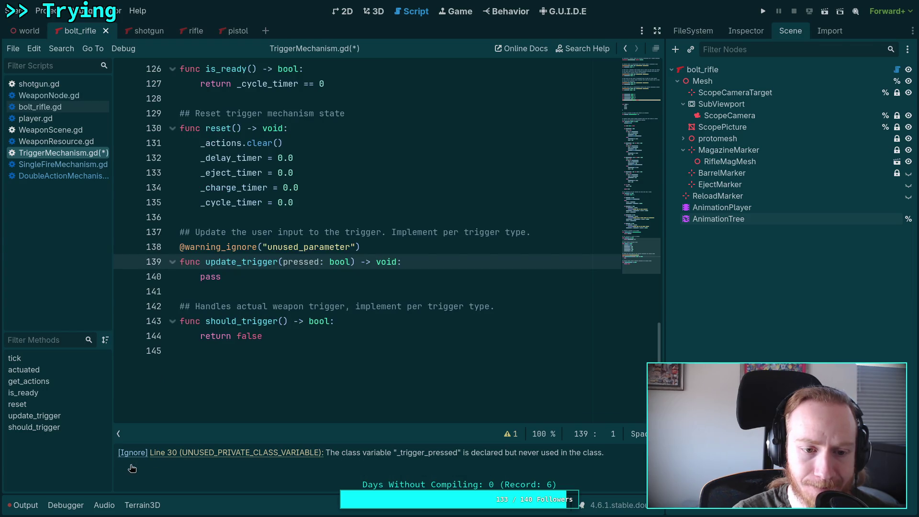
# Delete the unused _trigger_pressed variable declaration.
pyautogui.click(243, 453)
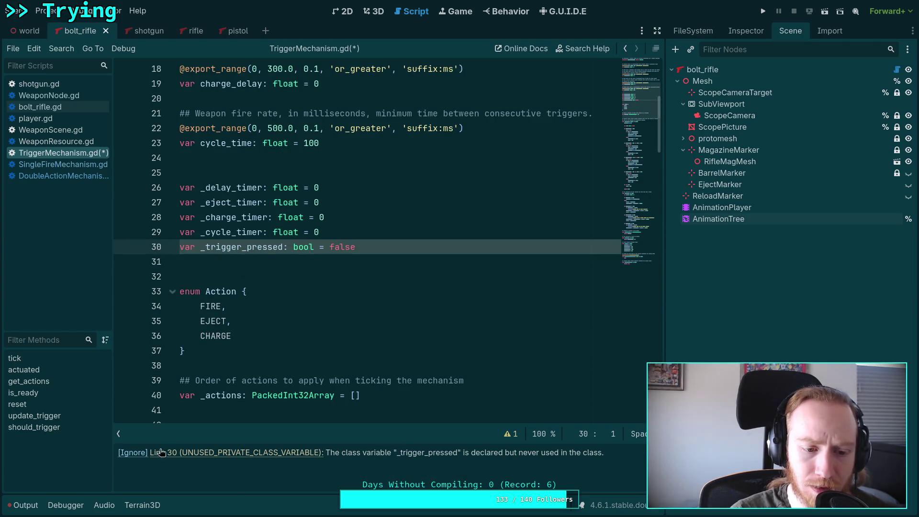
pyautogui.moveTo(365, 247); pyautogui.dragTo(379, 232)
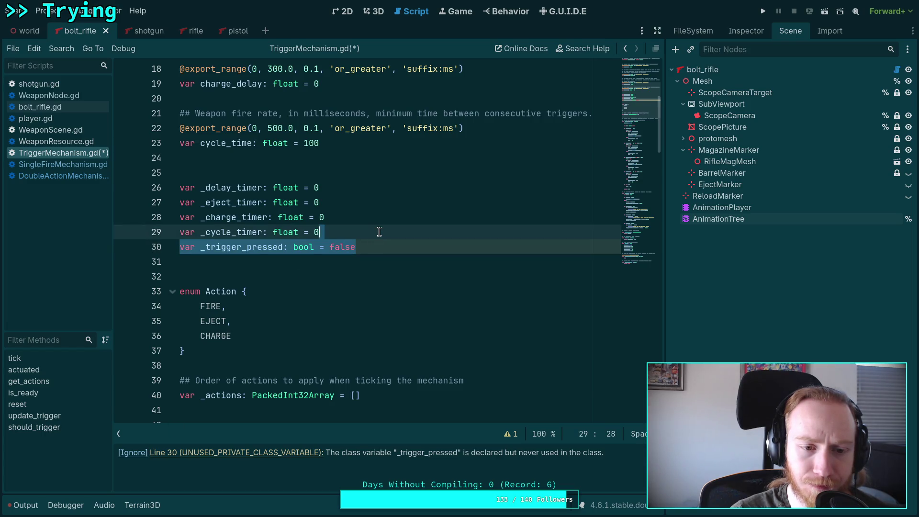
pyautogui.press('BackSpace')
pyautogui.scroll(-10, 379, 231)
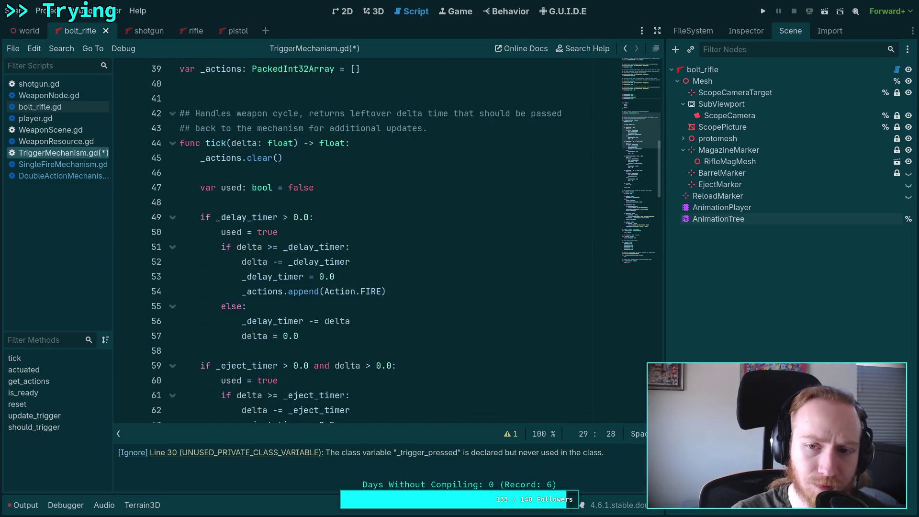
pyautogui.scroll(-5, 379, 232)
pyautogui.scroll(-13, 374, 268)
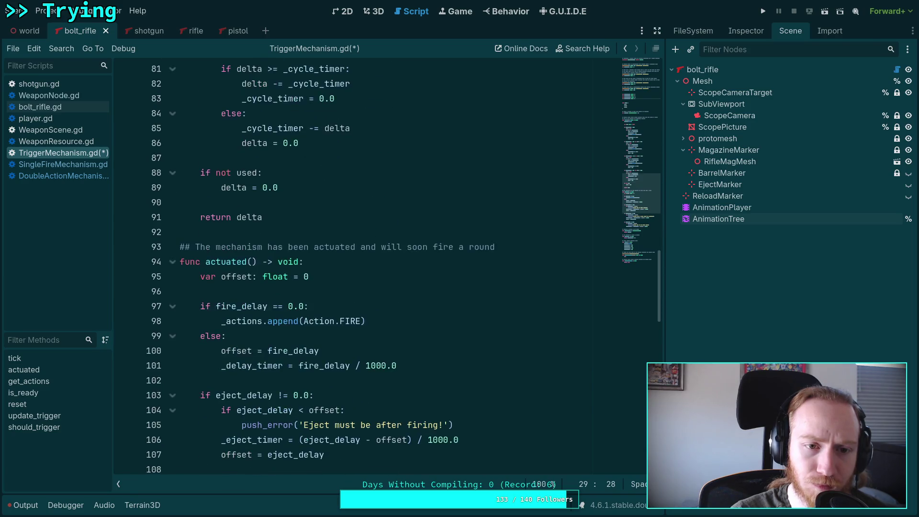
# Insert a new indented line above return delta in TriggerMechanism.gd's tick function.
pyautogui.scroll(-3, 374, 268)
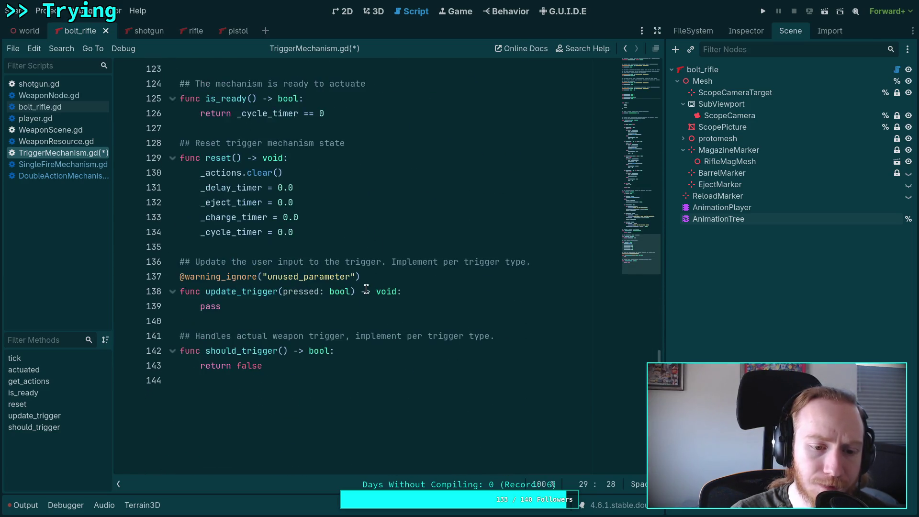
pyautogui.doubleClick(235, 351)
pyautogui.scroll(11, 309, 329)
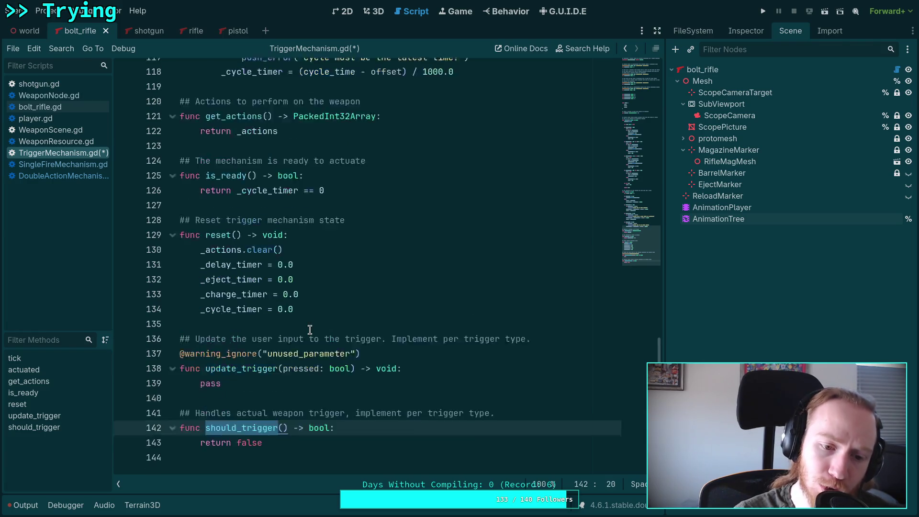
pyautogui.scroll(9, 309, 329)
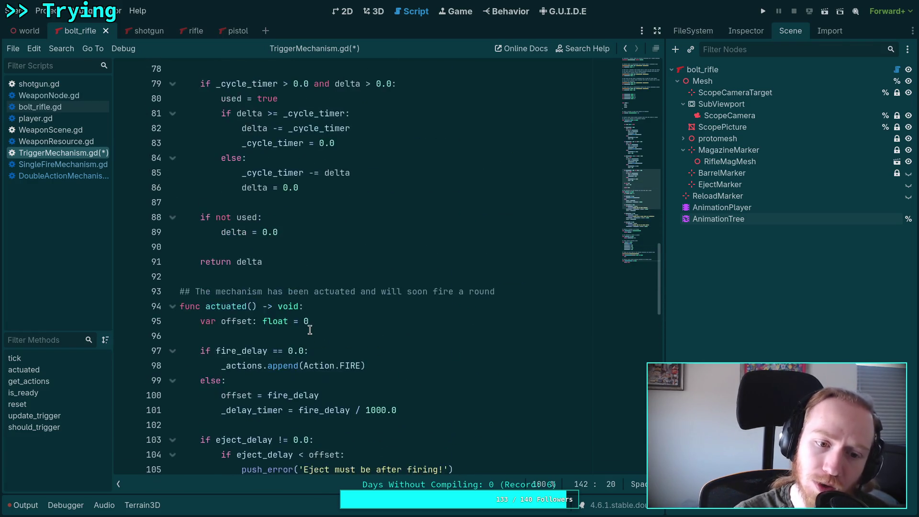
pyautogui.scroll(-3, 330, 336)
pyautogui.click(330, 336)
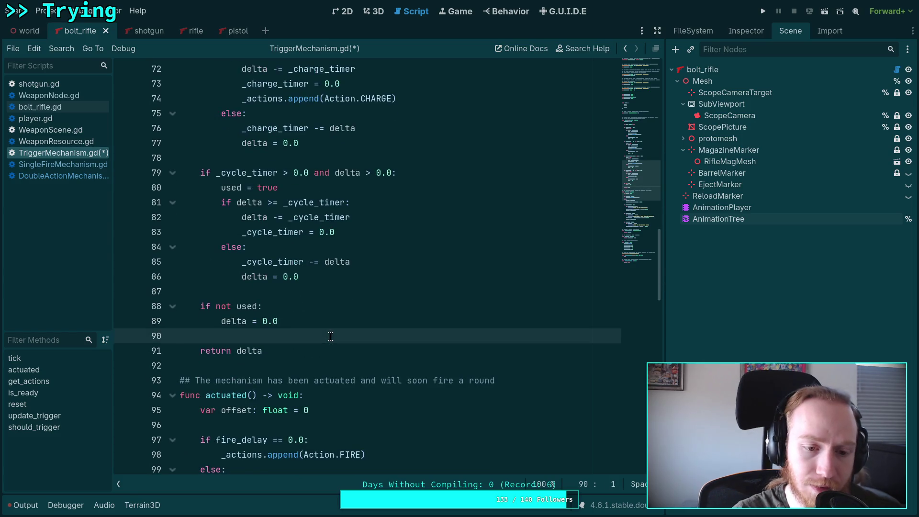
pyautogui.press('Return')
pyautogui.press('Return')
pyautogui.press('Up')
pyautogui.press('Tab')
# Begin the condition 'if _cycle_timer <= 0.0' using the _cycle_timer completion.
pyautogui.write('if _c')
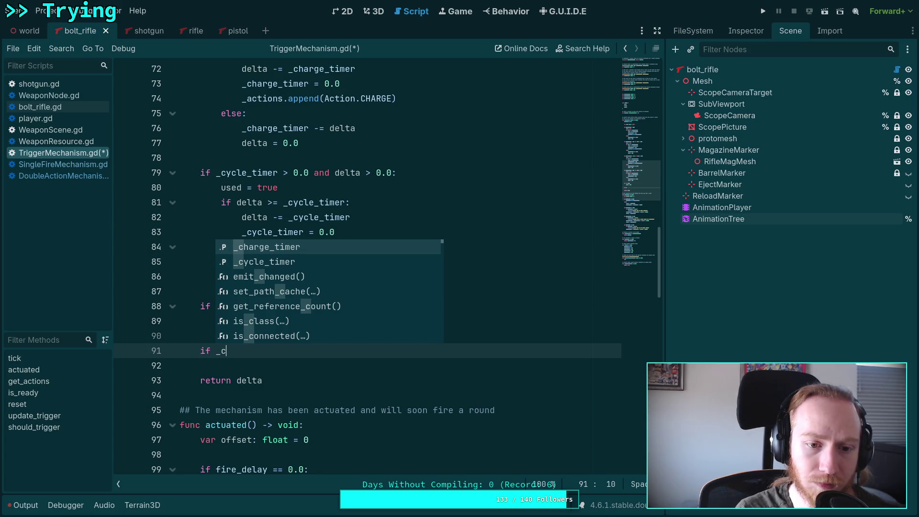
pyautogui.write('y')
pyautogui.press('Return')
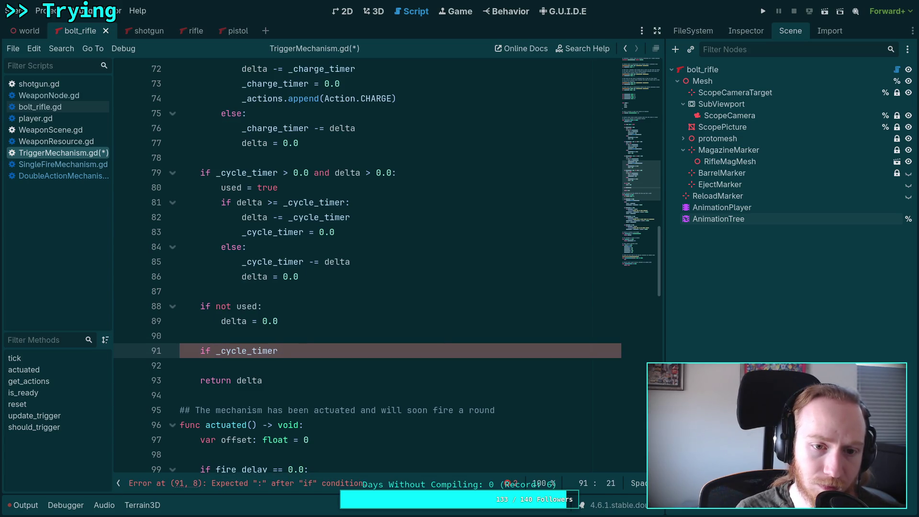
pyautogui.scroll(-3, 329, 330)
pyautogui.scroll(-2, 355, 330)
pyautogui.scroll(3, 396, 335)
pyautogui.scroll(3, 397, 337)
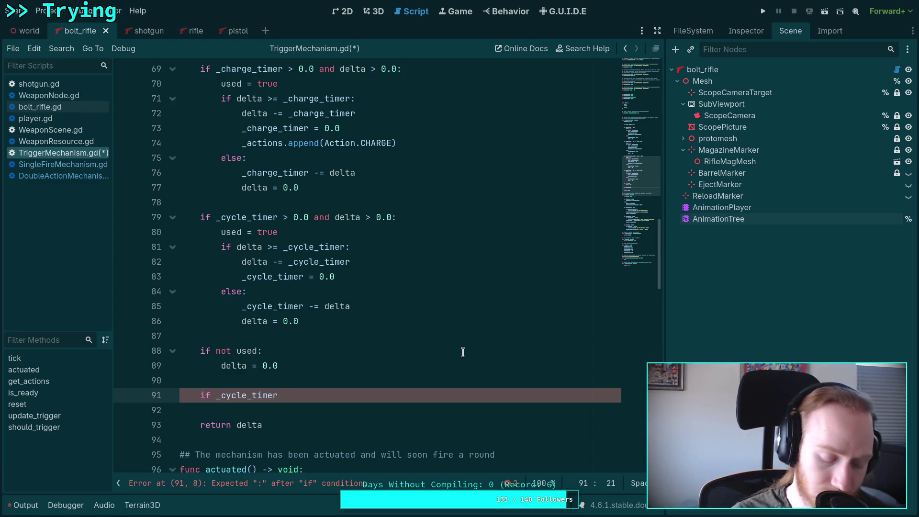
pyautogui.write('<= 0.0:')
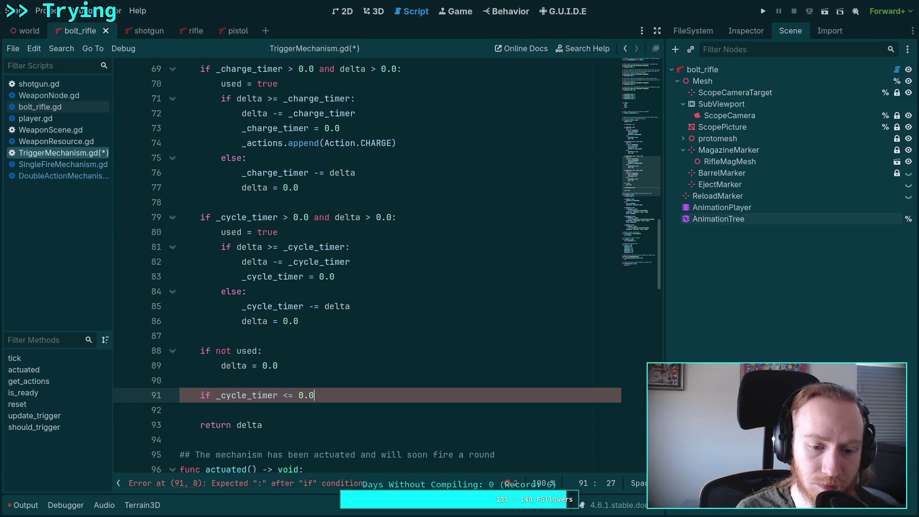
pyautogui.press('Return')
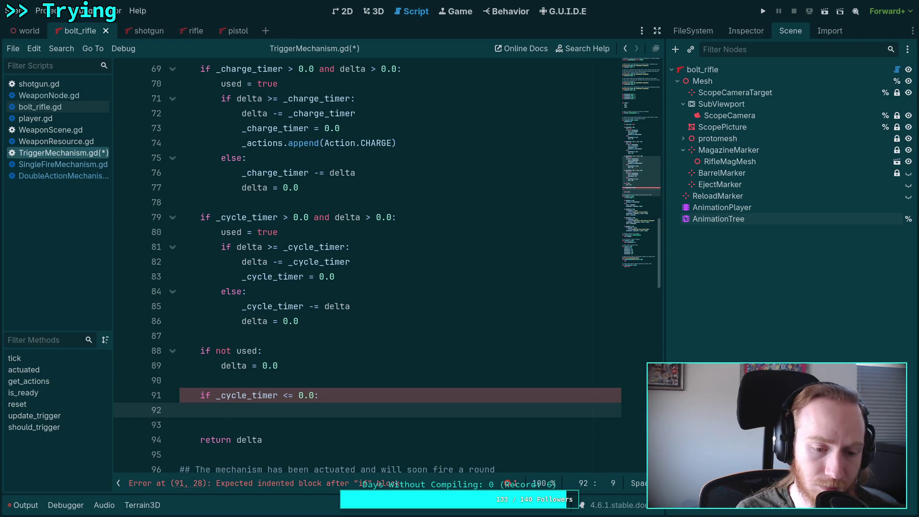
pyautogui.press('BackSpace')
pyautogui.press('BackSpace')
pyautogui.press('BackSpace')
# Extend it to 'and should_trigger():' and call actuated() in the if body.
pyautogui.write('and sho')
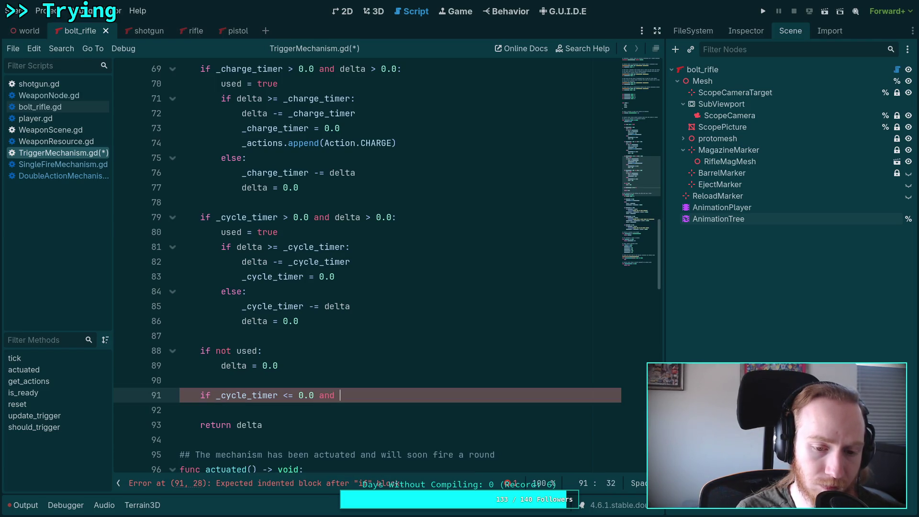
pyautogui.press('Return')
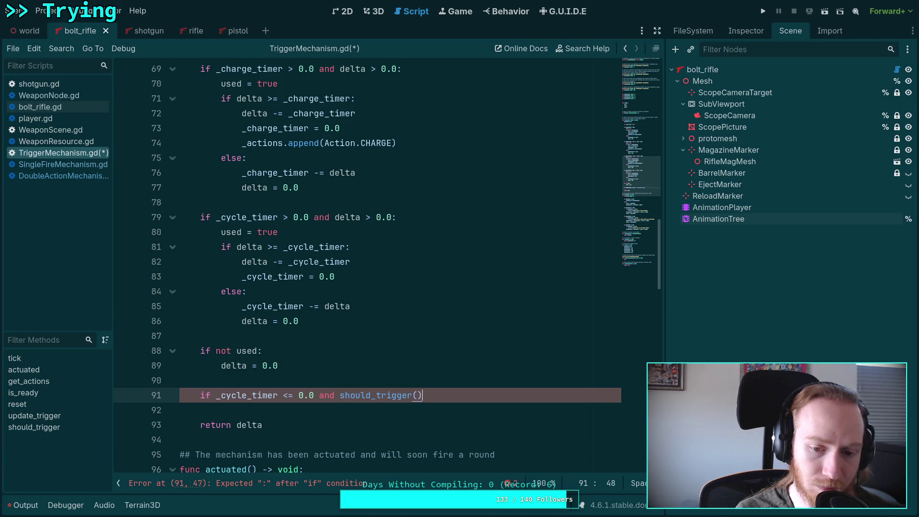
pyautogui.write(':')
pyautogui.press('Return')
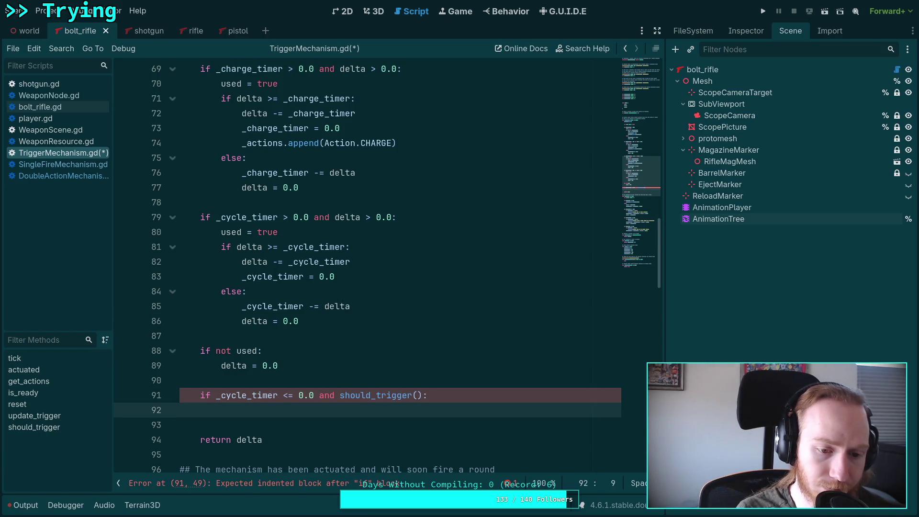
pyautogui.write('a')
pyautogui.press('Return')
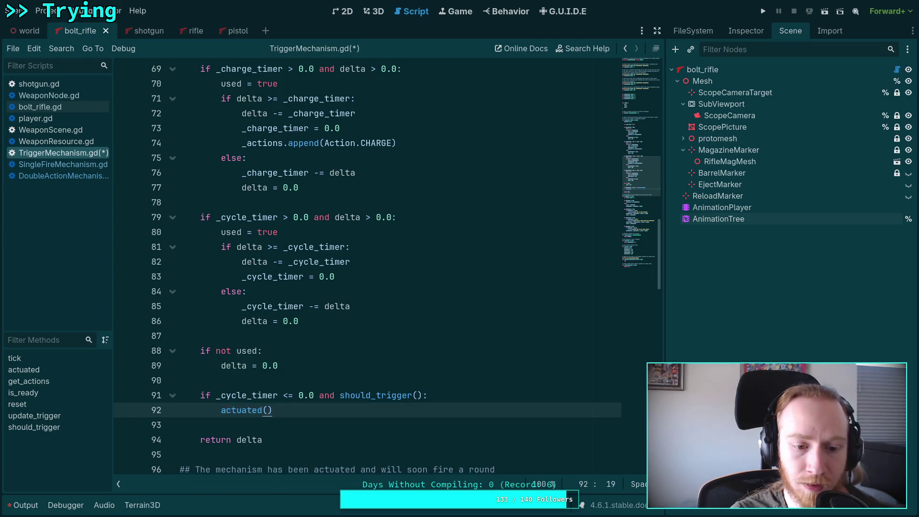
# Review the code below the new if block, selecting the returned delta on line 94.
pyautogui.scroll(-3, 316, 287)
pyautogui.click(316, 292)
pyautogui.scroll(-1, 309, 293)
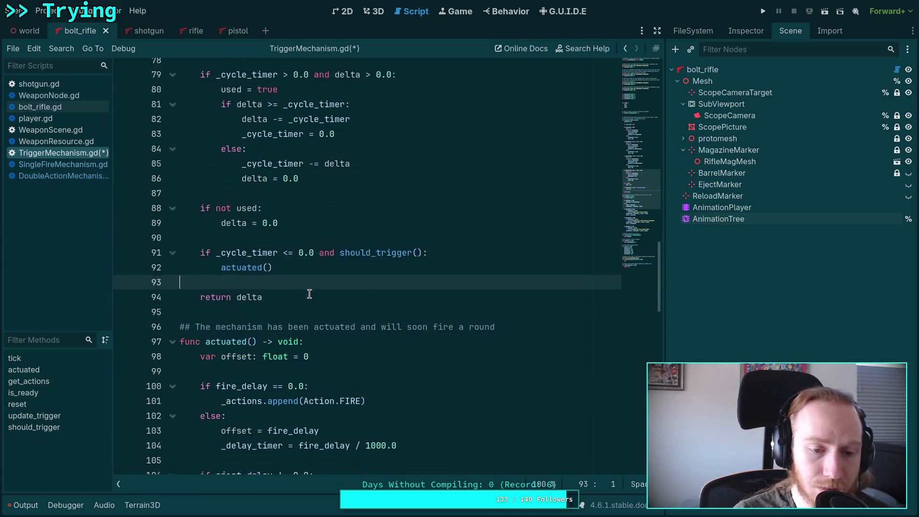
pyautogui.scroll(-1, 309, 294)
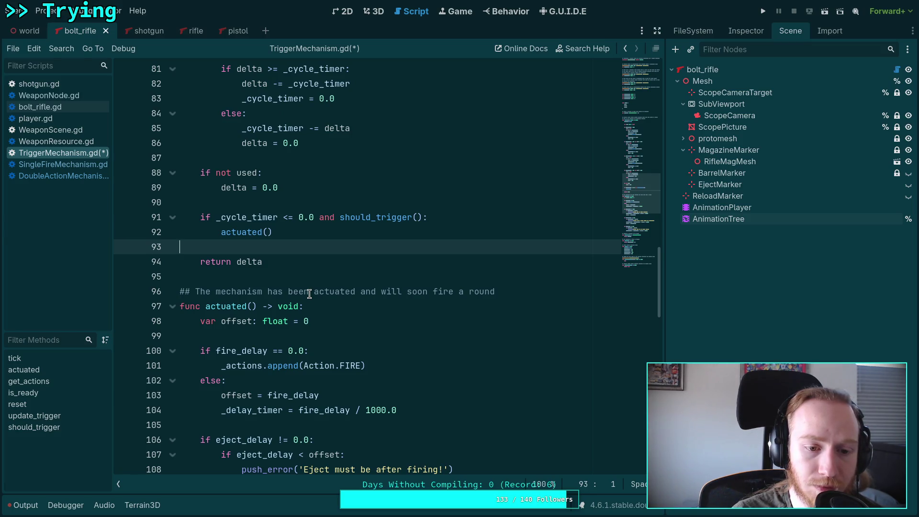
pyautogui.scroll(-1, 310, 293)
pyautogui.doubleClick(245, 216)
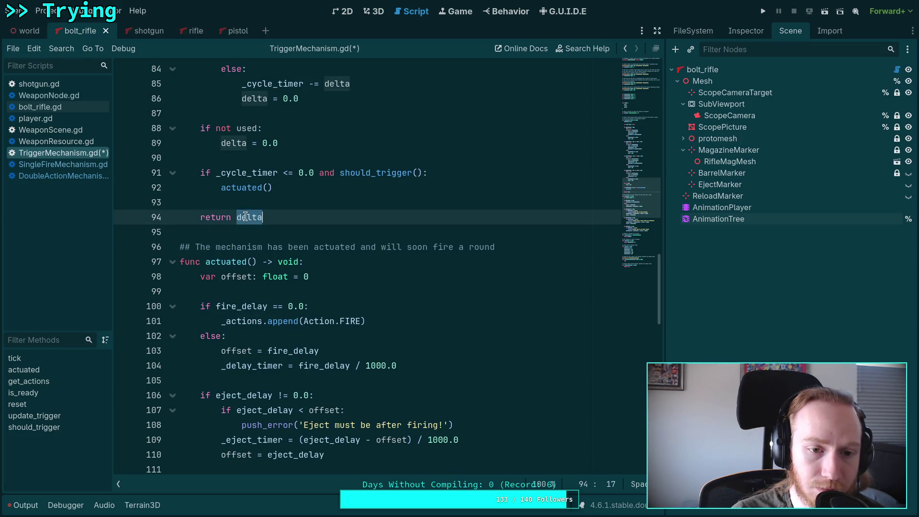
pyautogui.scroll(1, 311, 259)
pyautogui.scroll(-3, 341, 299)
pyautogui.scroll(-4, 341, 299)
pyautogui.scroll(2, 343, 290)
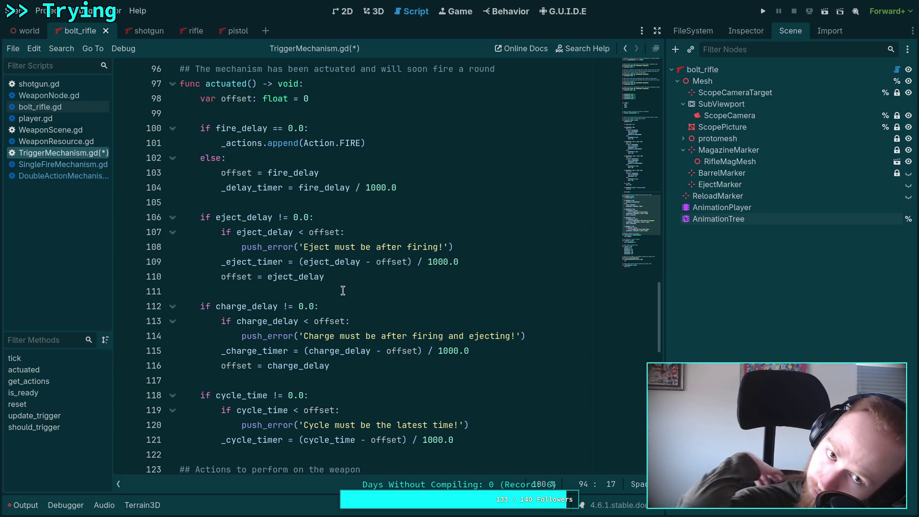
pyautogui.scroll(-5, 342, 291)
# Switch to WeaponNode.gd's update_trigger code and show the FileSystem dock.
pyautogui.click(74, 95)
pyautogui.scroll(-2, 319, 258)
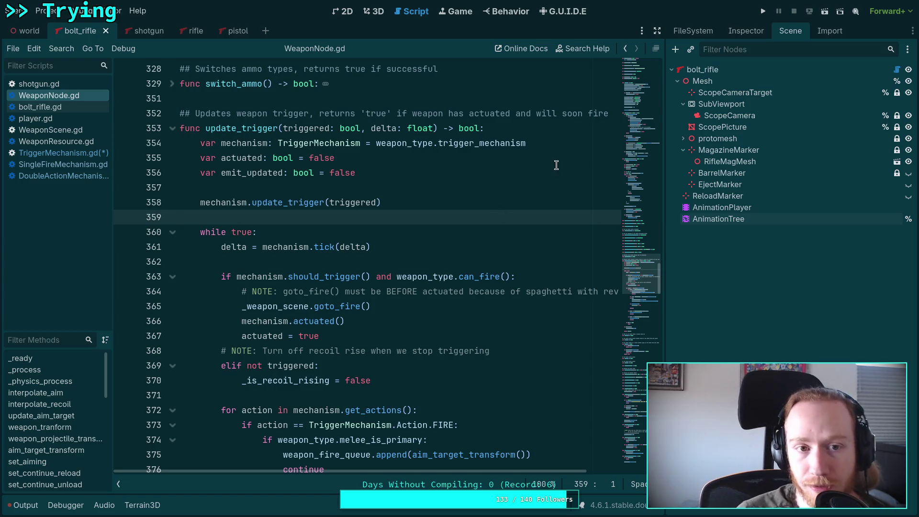
pyautogui.click(698, 29)
pyautogui.click(748, 30)
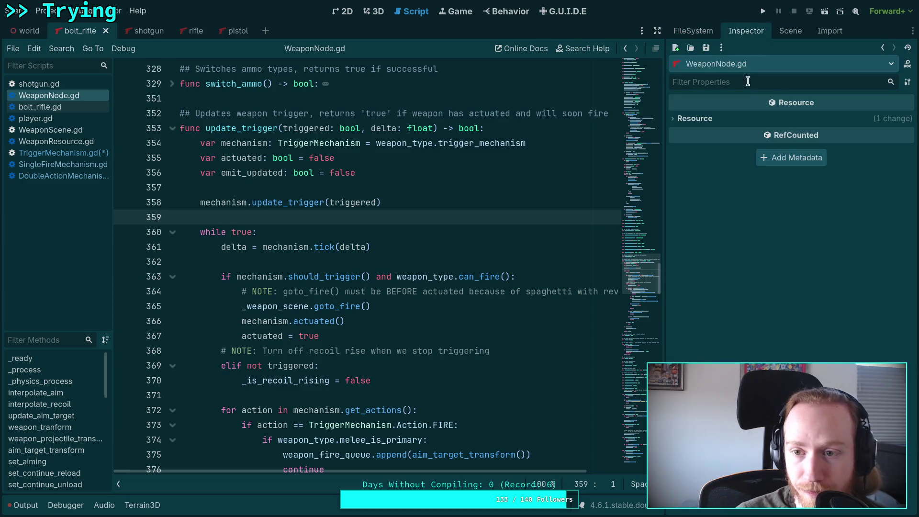
pyautogui.click(701, 33)
# Expand the scene/weapon/revolver folder and open revolver.gd.
pyautogui.scroll(6, 759, 208)
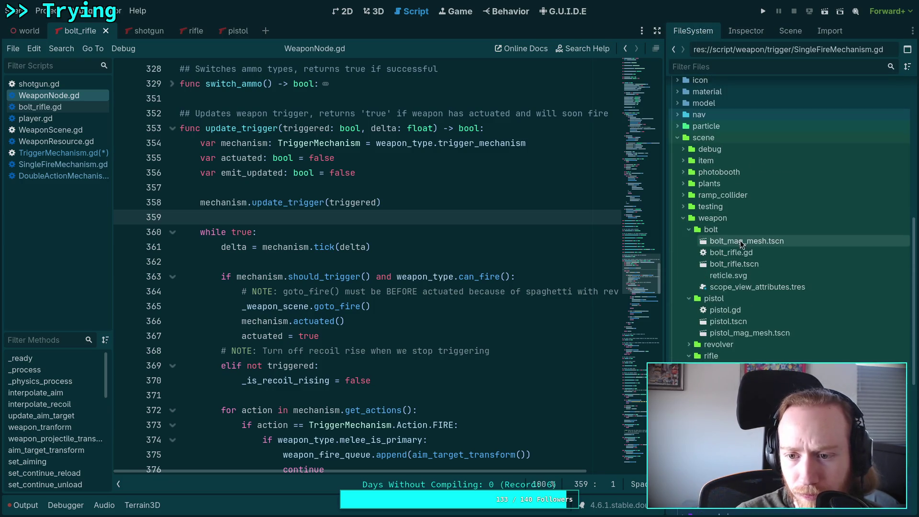
pyautogui.scroll(-3, 694, 239)
pyautogui.click(689, 239)
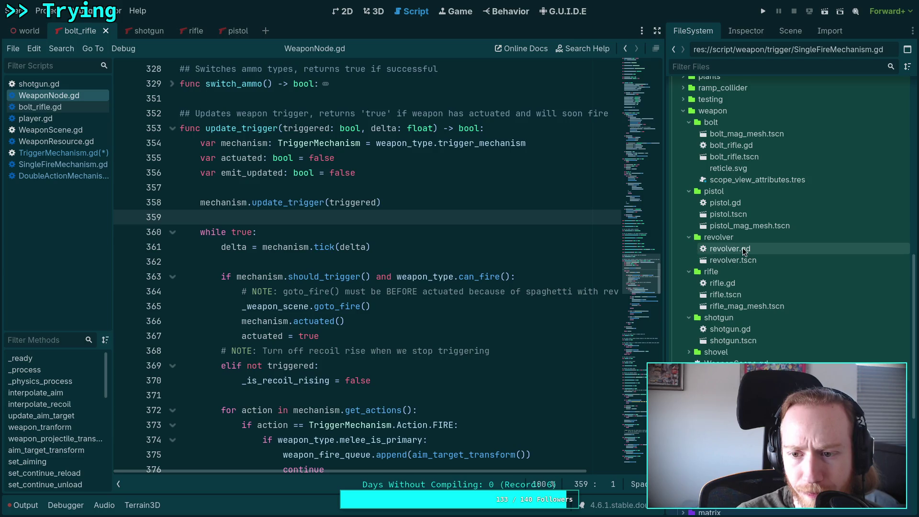
pyautogui.doubleClick(732, 248)
# Read through revolver.gd's functions, including _process and goto_fire.
pyautogui.scroll(-5, 423, 254)
pyautogui.scroll(-10, 424, 254)
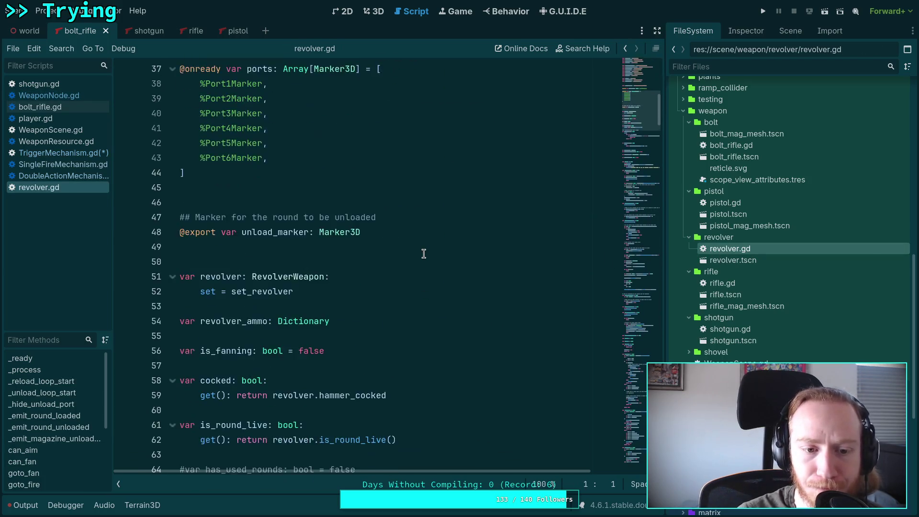
pyautogui.scroll(-8, 424, 253)
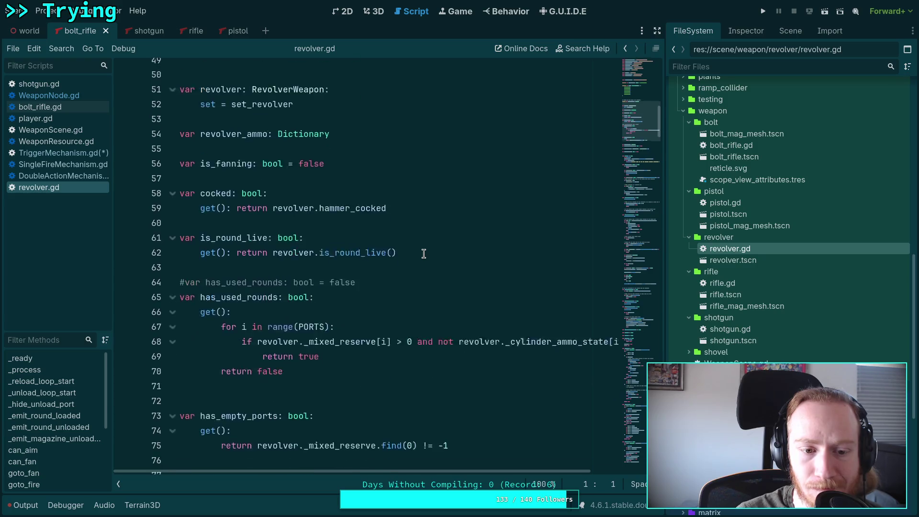
pyautogui.scroll(-4, 423, 254)
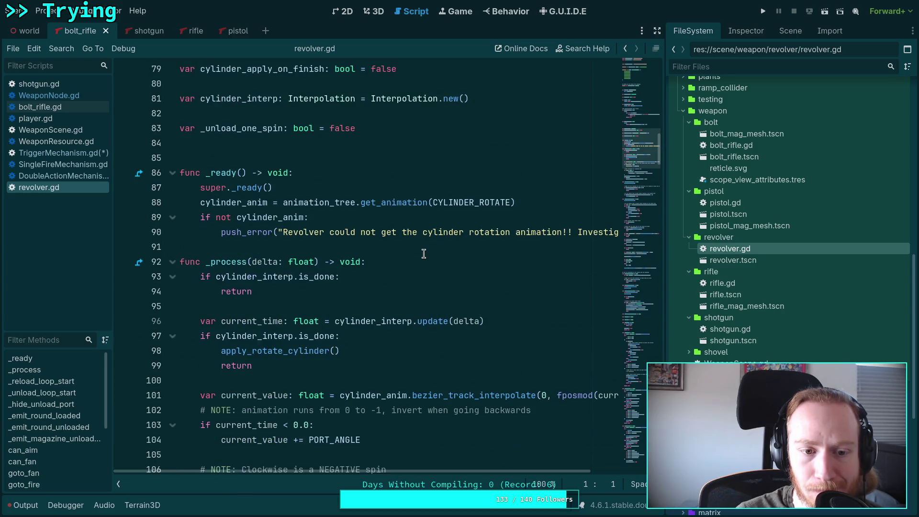
pyautogui.scroll(-1, 424, 253)
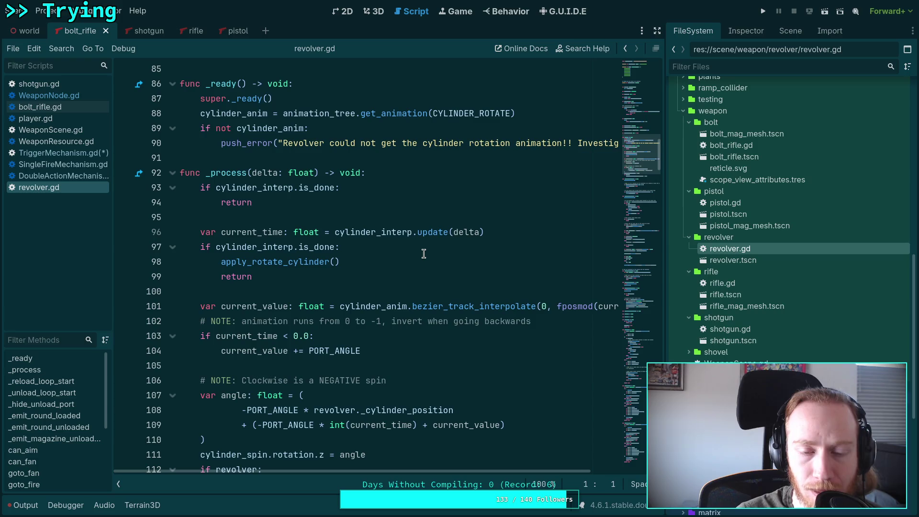
pyautogui.scroll(-1, 423, 254)
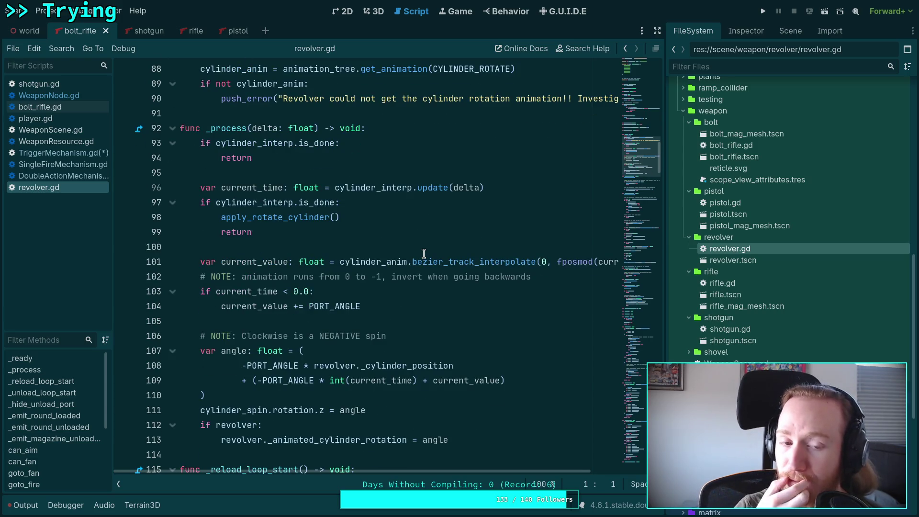
pyautogui.scroll(-11, 424, 254)
pyautogui.scroll(-19, 423, 253)
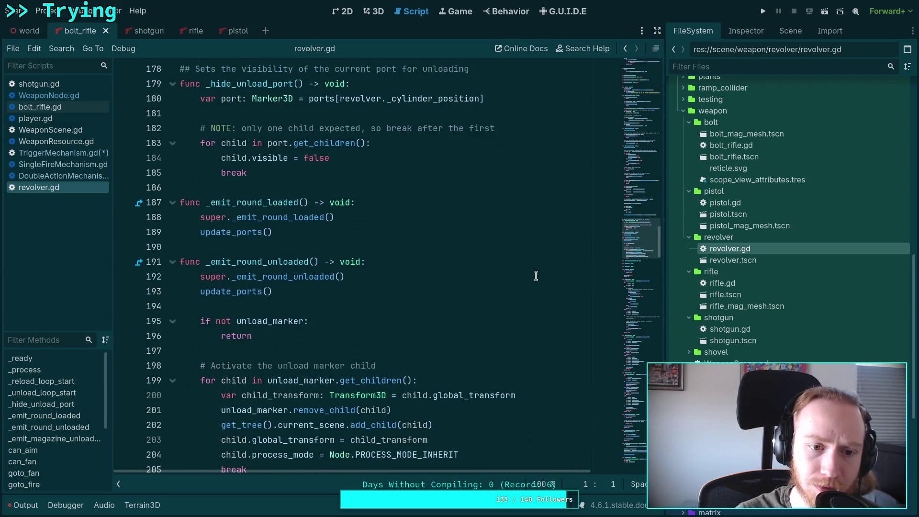
pyautogui.scroll(-12, 535, 275)
pyautogui.scroll(-3, 427, 248)
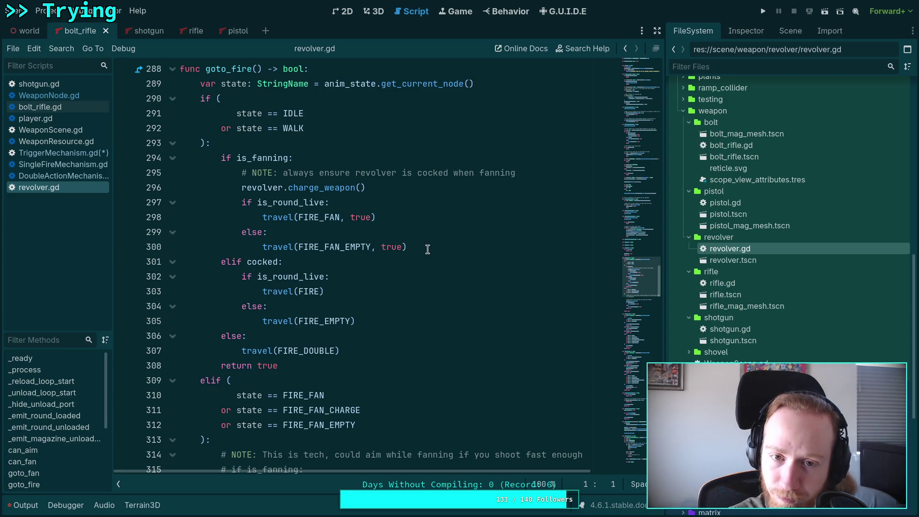
# Select is_round_live on line 297, then its declaration on line 61.
pyautogui.doubleClick(302, 207)
pyautogui.scroll(20, 472, 304)
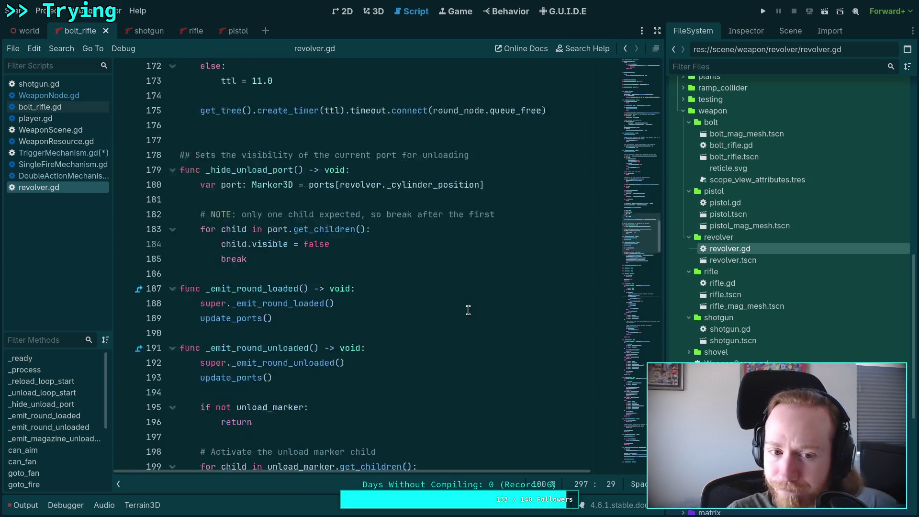
pyautogui.scroll(20, 468, 310)
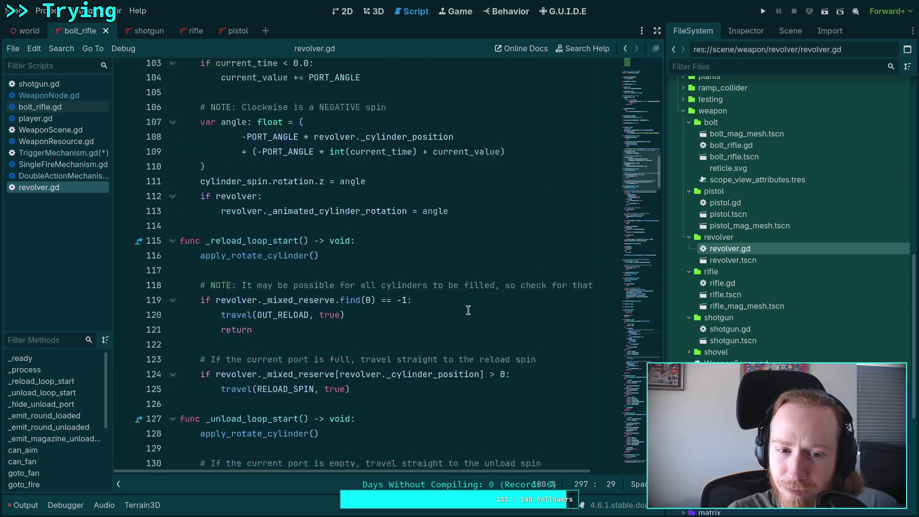
pyautogui.scroll(7, 468, 310)
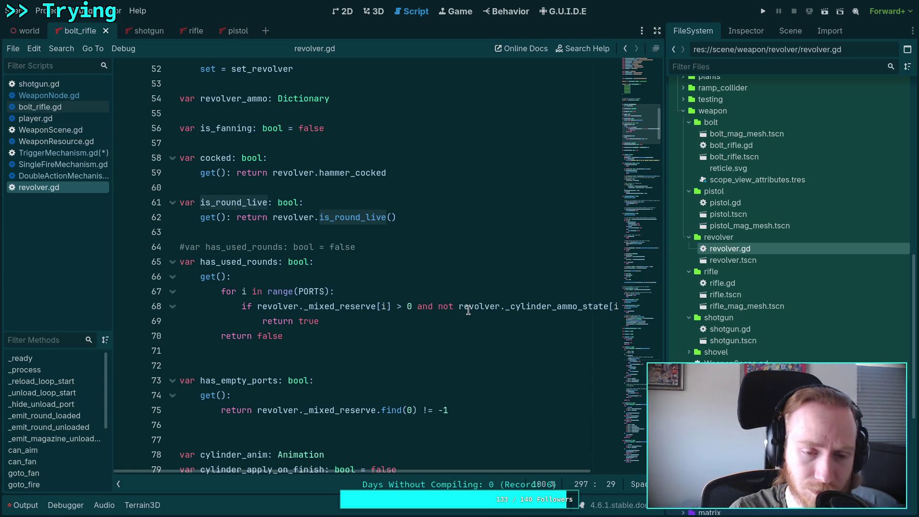
pyautogui.doubleClick(233, 202)
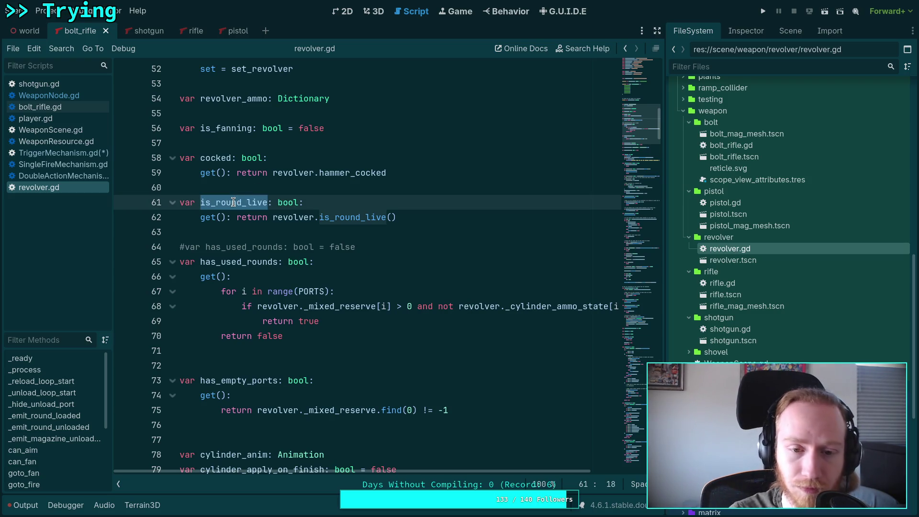
# Find is_round_live in revolver.gd, stepping through its uses on lines 156, 170 and 297.
pyautogui.hotkey('ctrl', 'f')
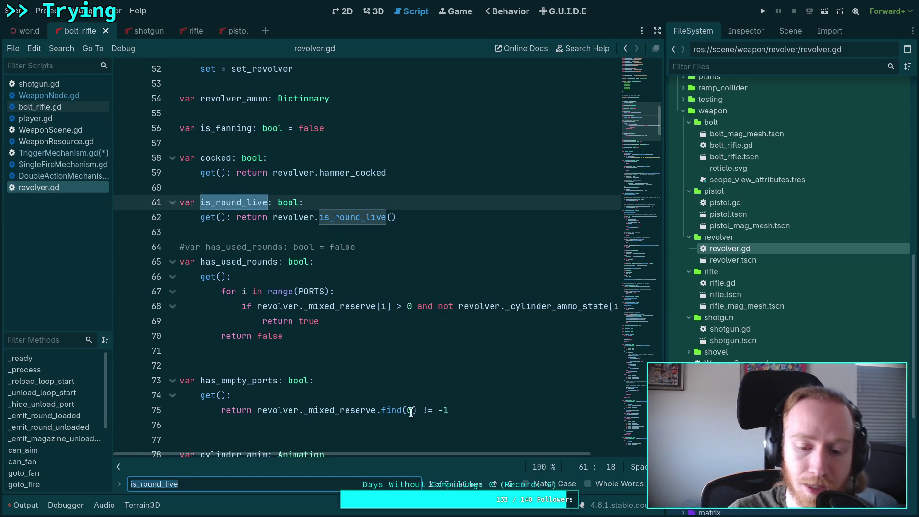
pyautogui.click(512, 484)
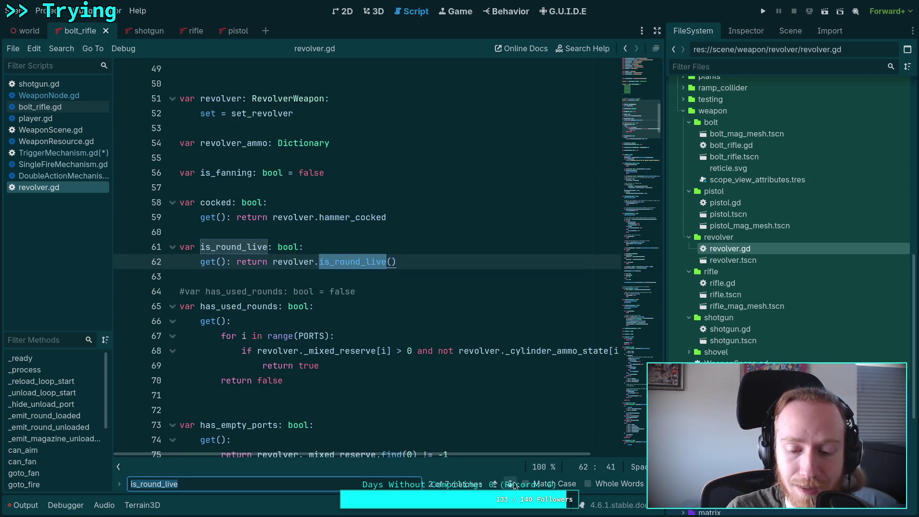
pyautogui.click(512, 484)
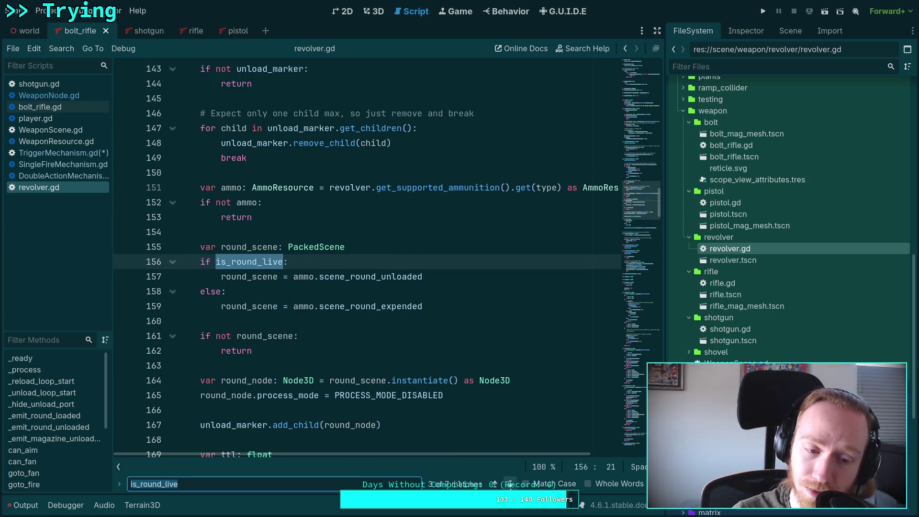
pyautogui.click(511, 484)
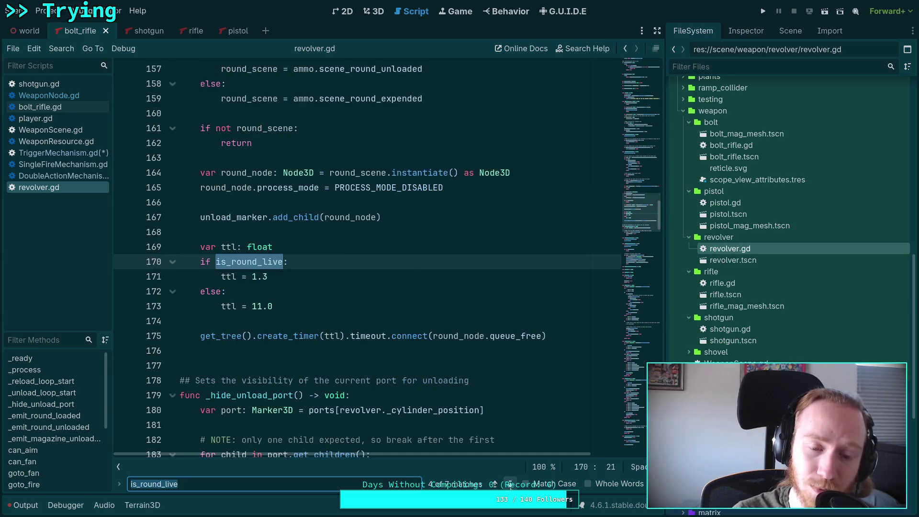
pyautogui.click(510, 485)
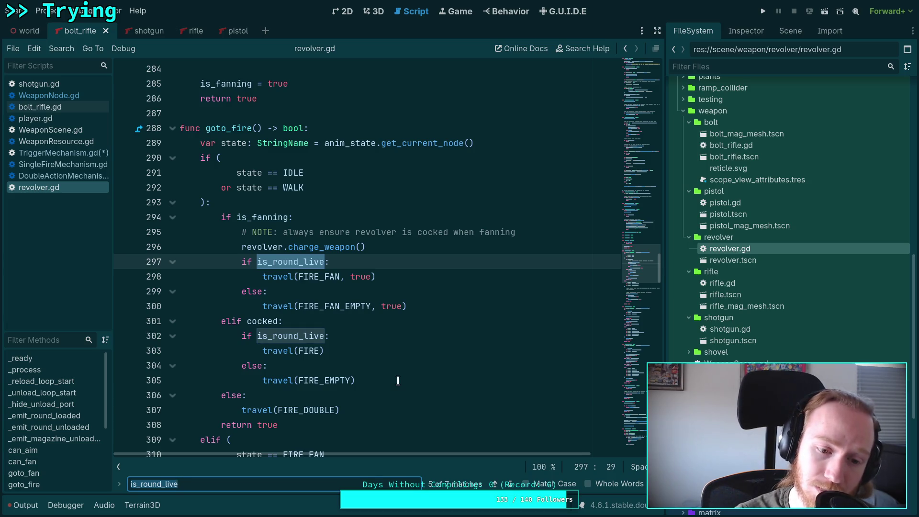
pyautogui.scroll(-7, 398, 381)
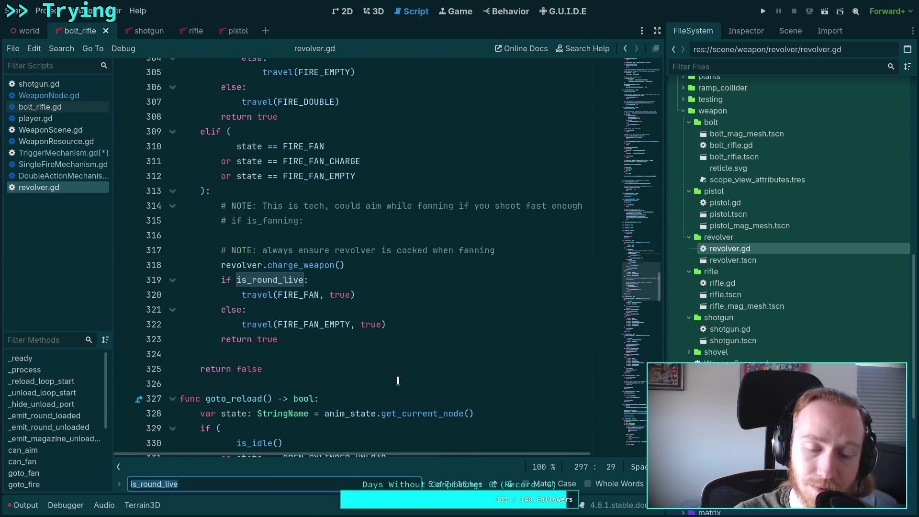
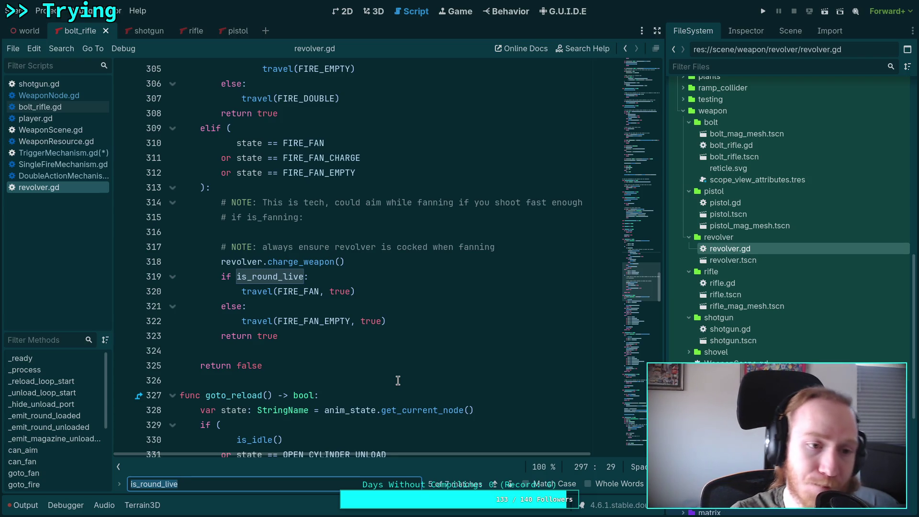
# Review TriggerMechanism.gd's tick, actuated and reset functions, then bring up WeaponNode.gd's update_trigger.
pyautogui.click(82, 153)
pyautogui.click(288, 292)
pyautogui.scroll(-6, 296, 293)
pyautogui.scroll(3, 336, 334)
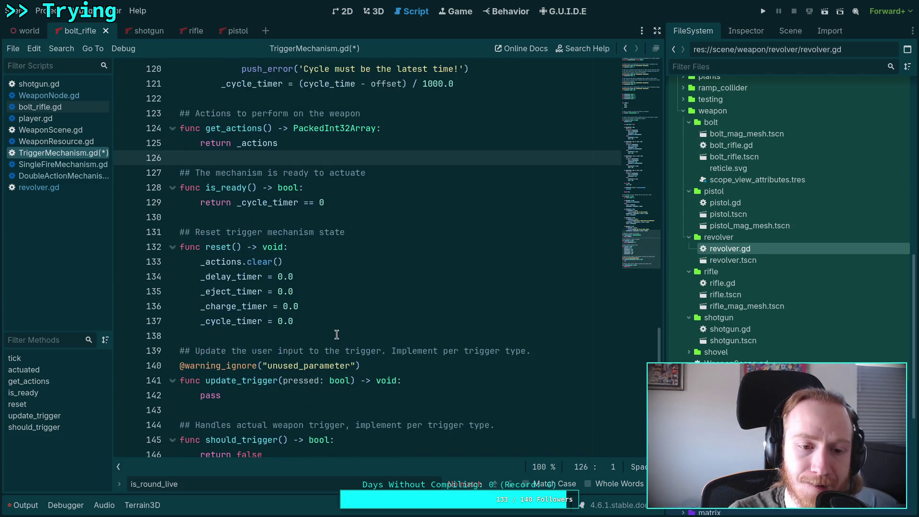
pyautogui.scroll(5, 336, 334)
pyautogui.scroll(-2, 336, 334)
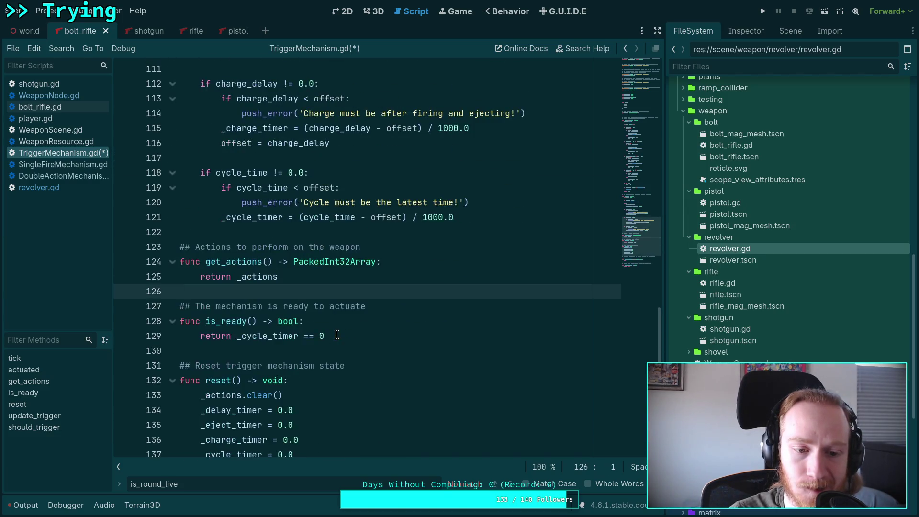
pyautogui.scroll(-4, 337, 334)
pyautogui.scroll(11, 337, 334)
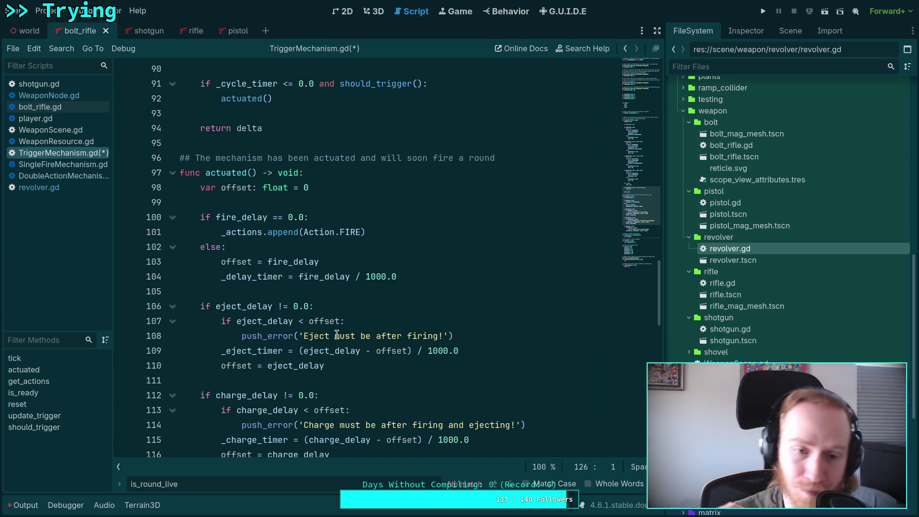
pyautogui.scroll(3, 246, 270)
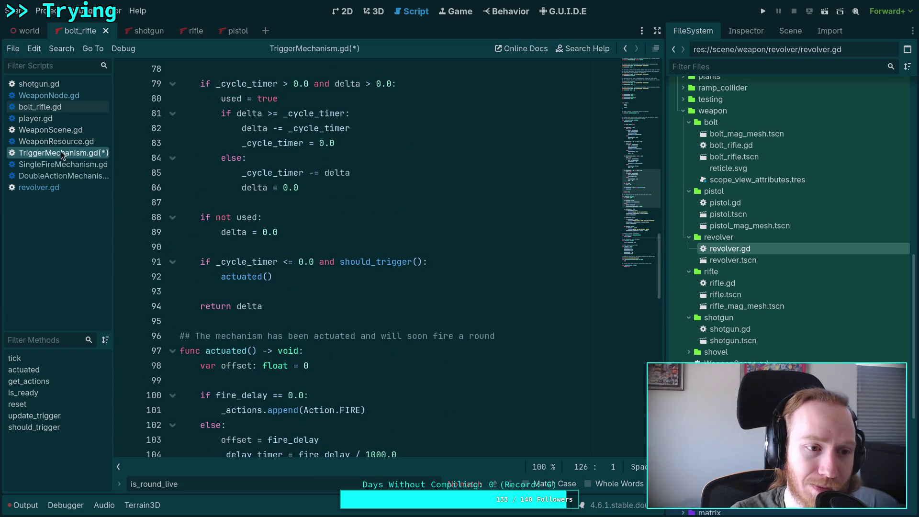
pyautogui.click(87, 97)
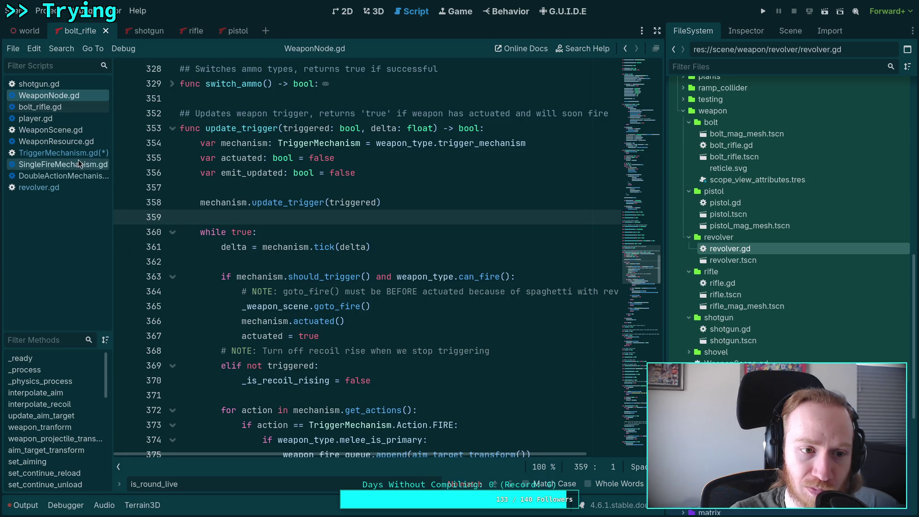
# Open DoubleActionMechanism.gd and select the body of its actuated function.
pyautogui.click(65, 176)
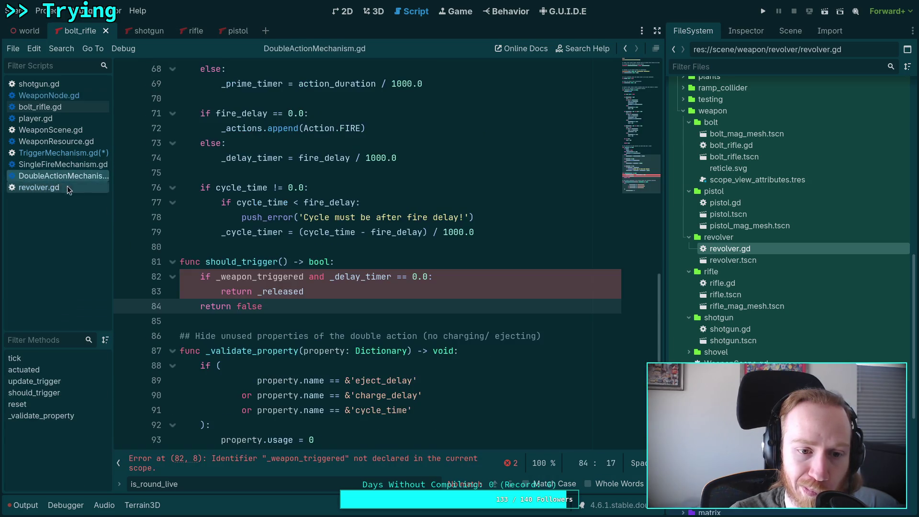
pyautogui.scroll(4, 258, 291)
pyautogui.scroll(-3, 258, 291)
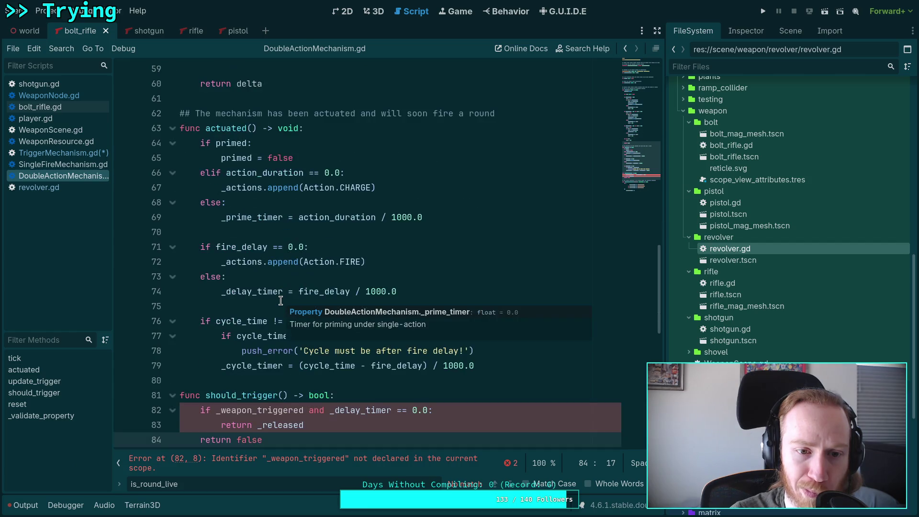
pyautogui.moveTo(473, 354)
pyautogui.mouseDown()
pyautogui.moveTo(194, 154)
pyautogui.moveTo(200, 143)
pyautogui.moveTo(425, 320)
pyautogui.moveTo(418, 354)
pyautogui.moveTo(497, 363)
pyautogui.moveTo(488, 360)
pyautogui.mouseUp()
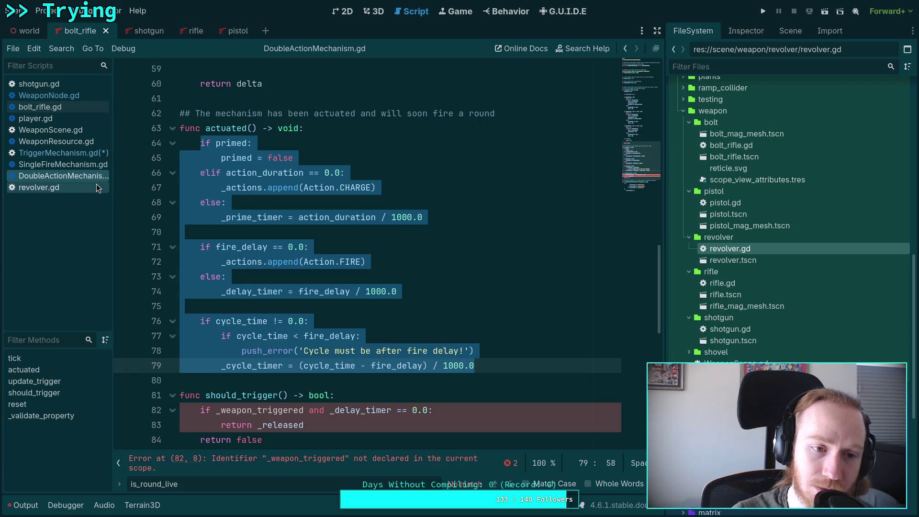
# Compare against update_trigger in WeaponNode.gd.
pyautogui.click(80, 100)
pyautogui.scroll(-2, 320, 336)
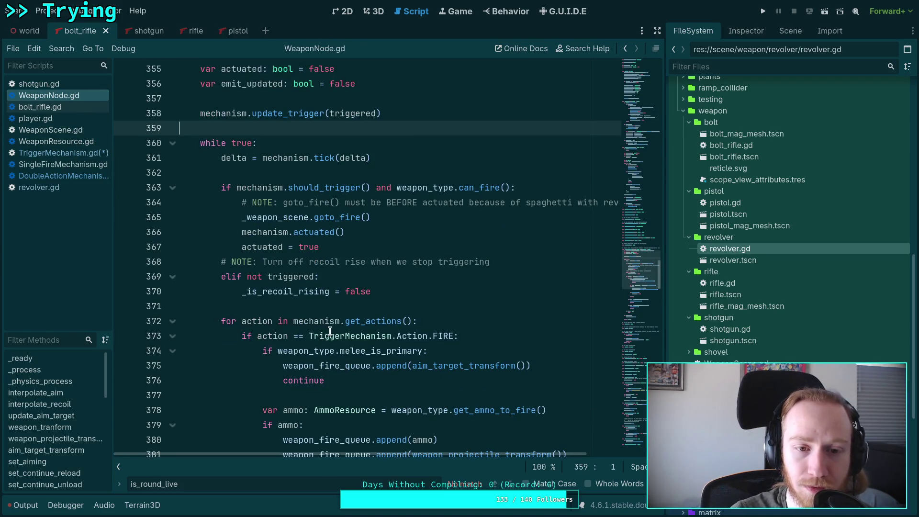
pyautogui.scroll(1, 335, 338)
pyautogui.moveTo(416, 455)
pyautogui.mouseDown()
pyautogui.moveTo(484, 457)
pyautogui.moveTo(411, 458)
pyautogui.mouseUp()
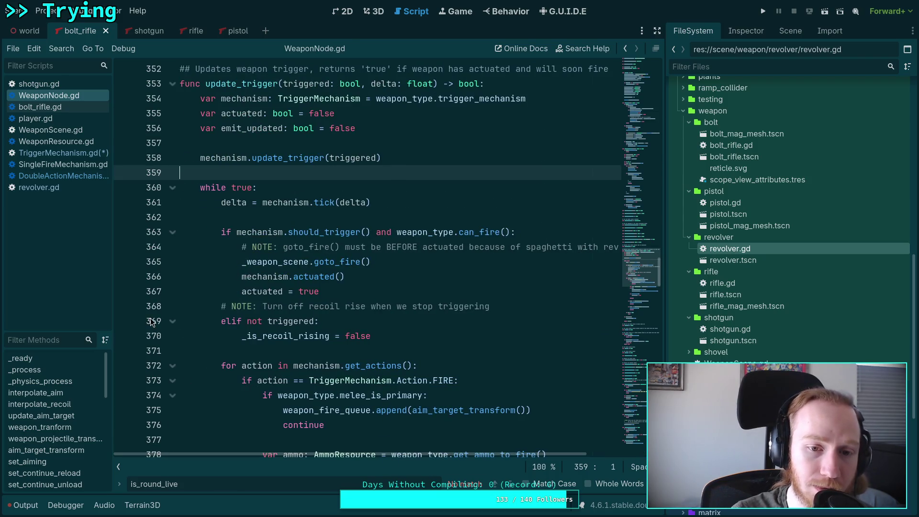
# Back in DoubleActionMechanism.gd, check the fire_delay test and highlight every use of primed.
pyautogui.click(62, 176)
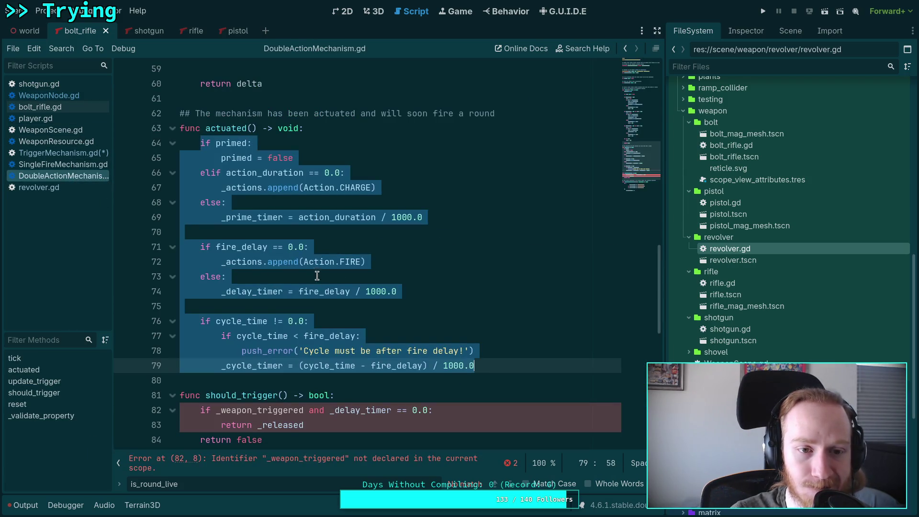
pyautogui.click(330, 246)
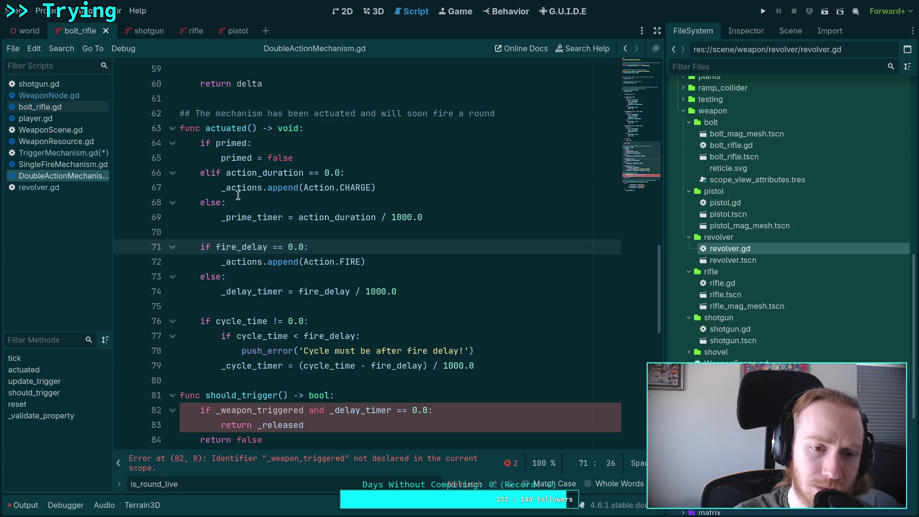
pyautogui.scroll(2, 239, 195)
pyautogui.click(234, 232)
pyautogui.doubleClick(234, 231)
pyautogui.scroll(15, 258, 230)
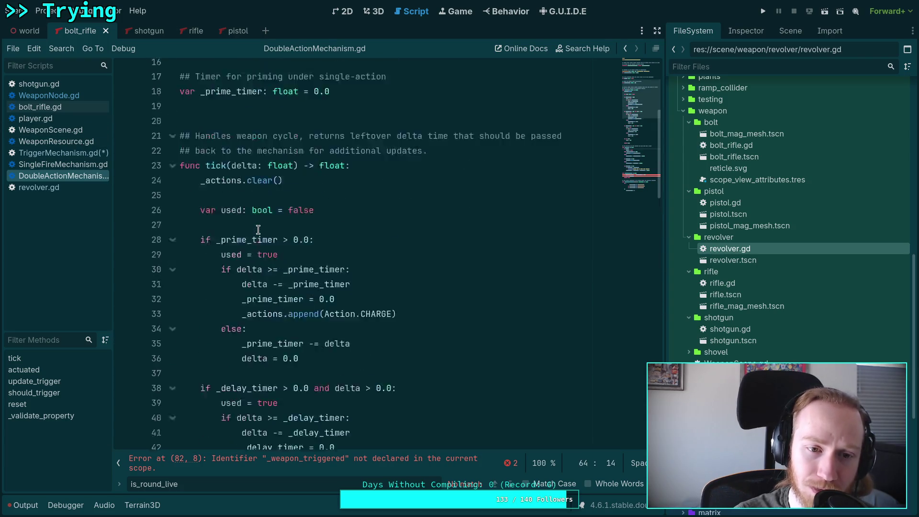
pyautogui.scroll(-20, 258, 230)
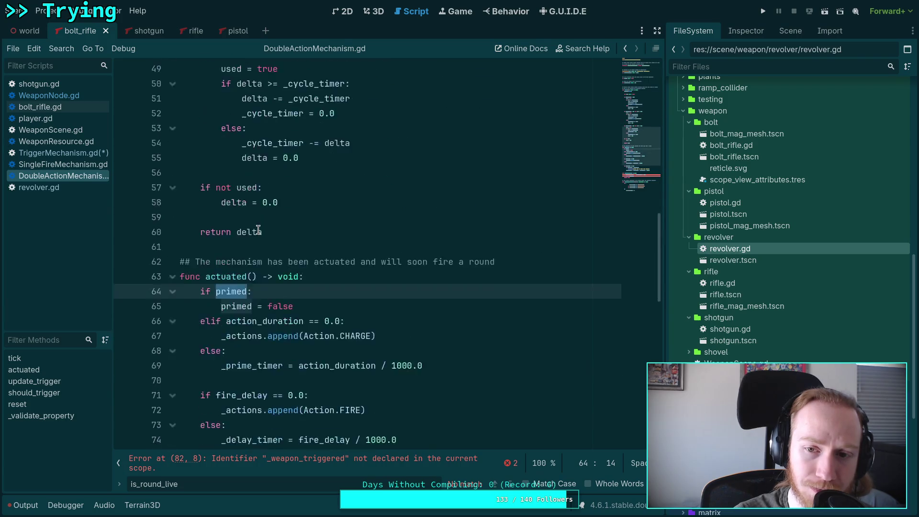
pyautogui.scroll(4, 258, 229)
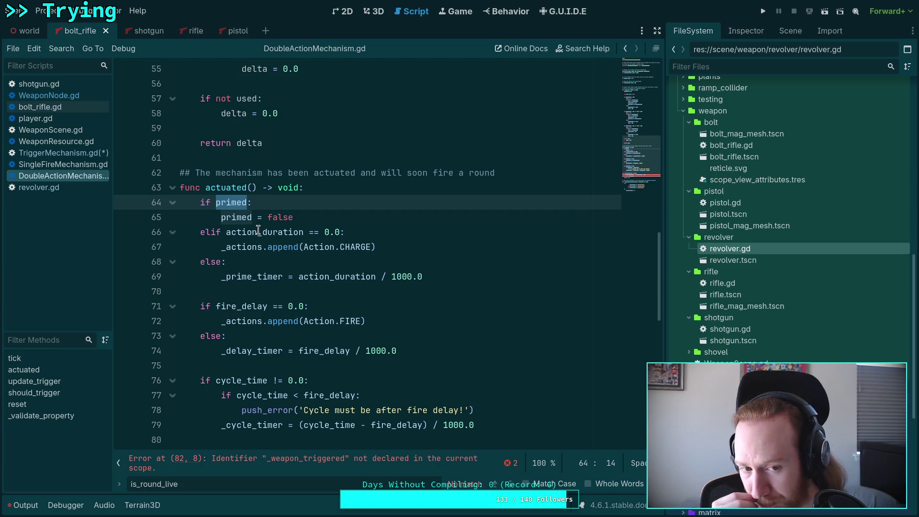
pyautogui.scroll(12, 257, 230)
pyautogui.scroll(-7, 258, 230)
pyautogui.scroll(-6, 258, 230)
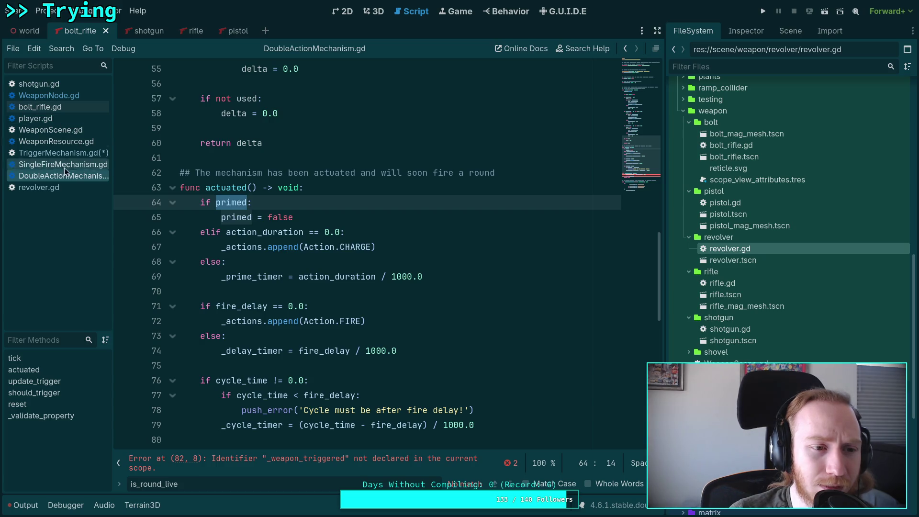
pyautogui.click(83, 187)
pyautogui.scroll(4, 409, 297)
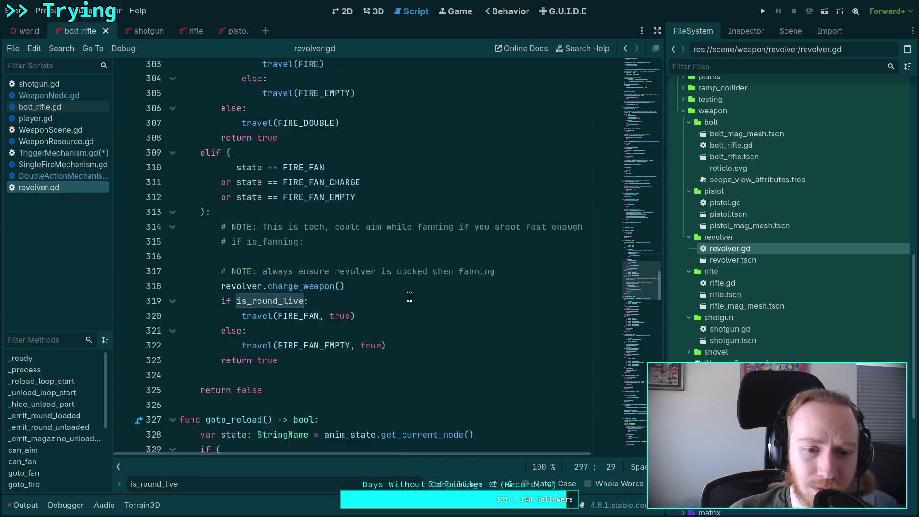
pyautogui.scroll(2, 410, 297)
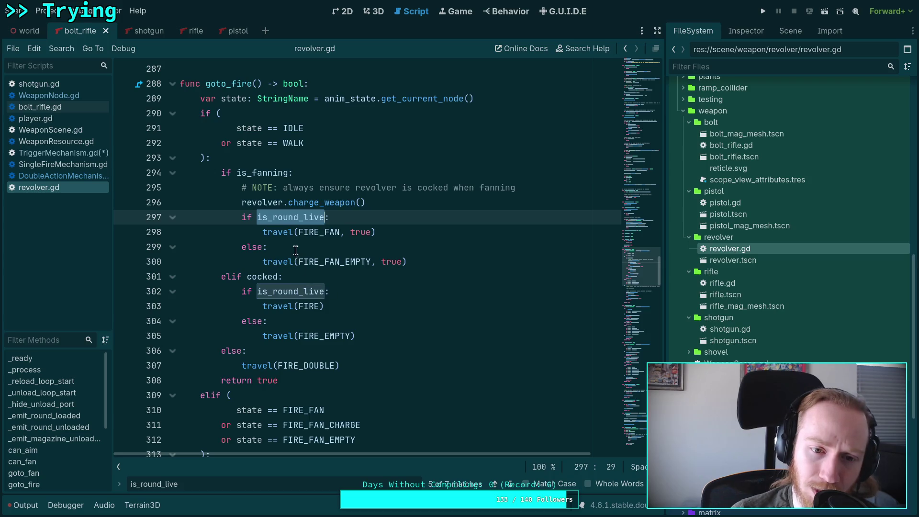
pyautogui.click(307, 203)
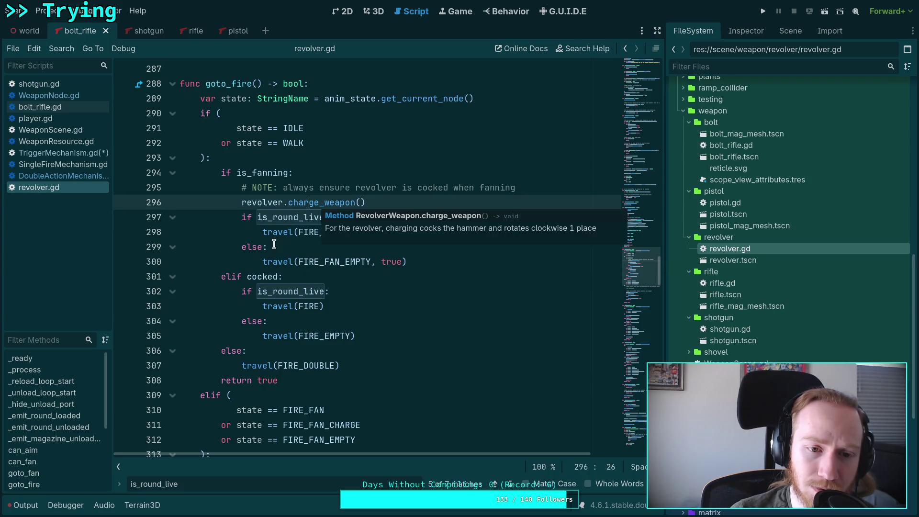
pyautogui.scroll(20, 304, 282)
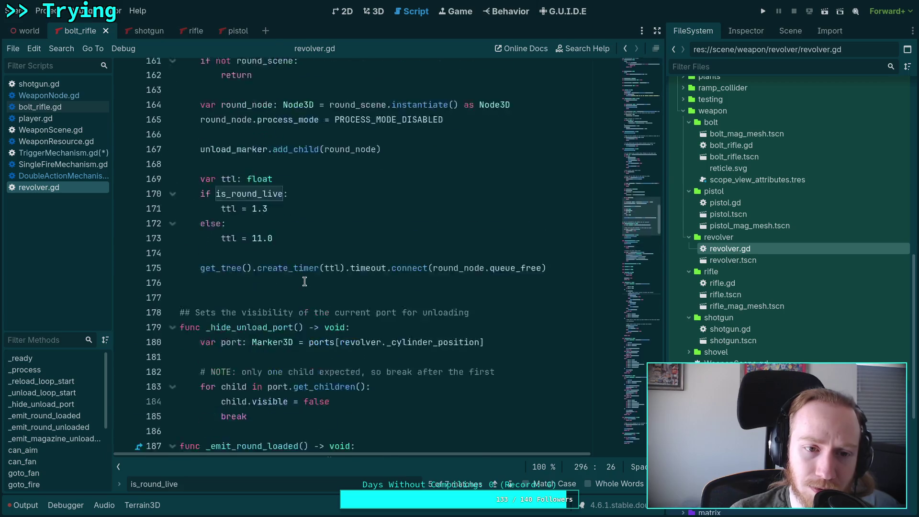
pyautogui.scroll(20, 304, 281)
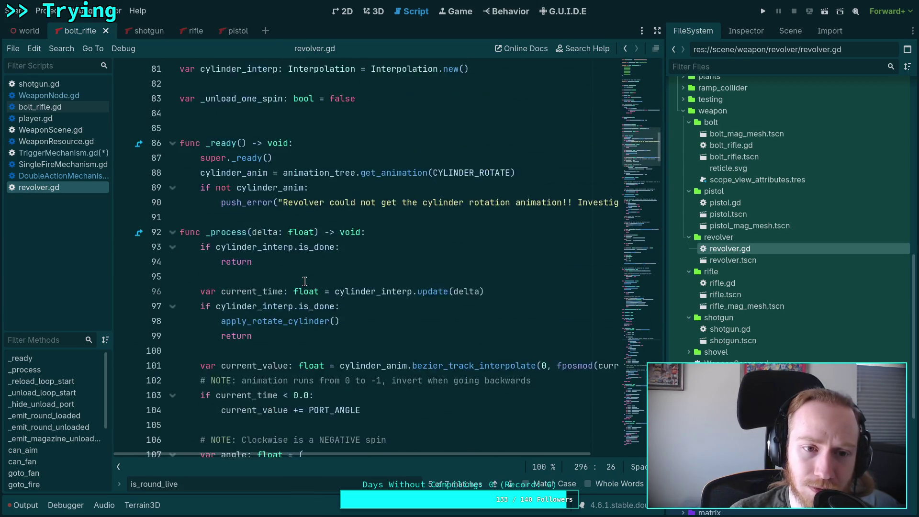
pyautogui.scroll(4, 305, 281)
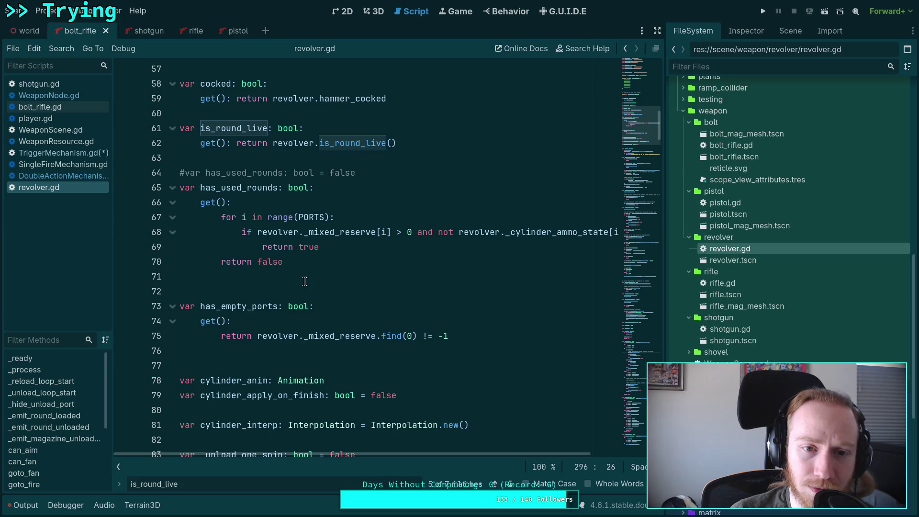
pyautogui.scroll(3, 304, 281)
pyautogui.scroll(-2, 304, 282)
pyautogui.scroll(-11, 305, 281)
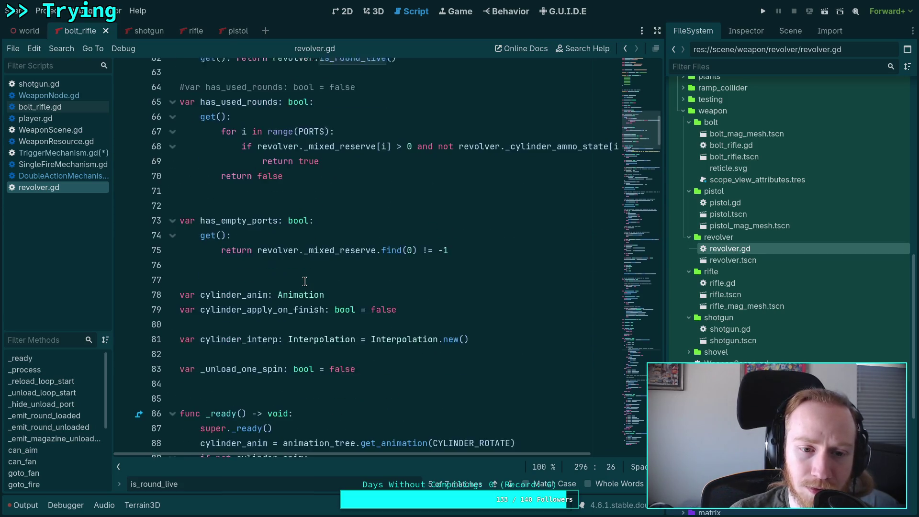
pyautogui.scroll(-20, 305, 281)
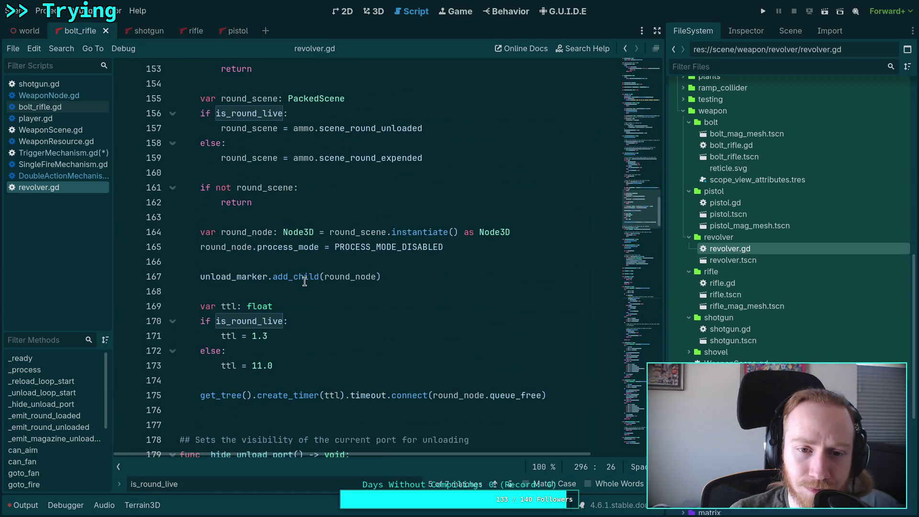
pyautogui.scroll(9, 304, 281)
pyautogui.scroll(-13, 305, 282)
pyautogui.scroll(-9, 304, 282)
pyautogui.scroll(10, 304, 281)
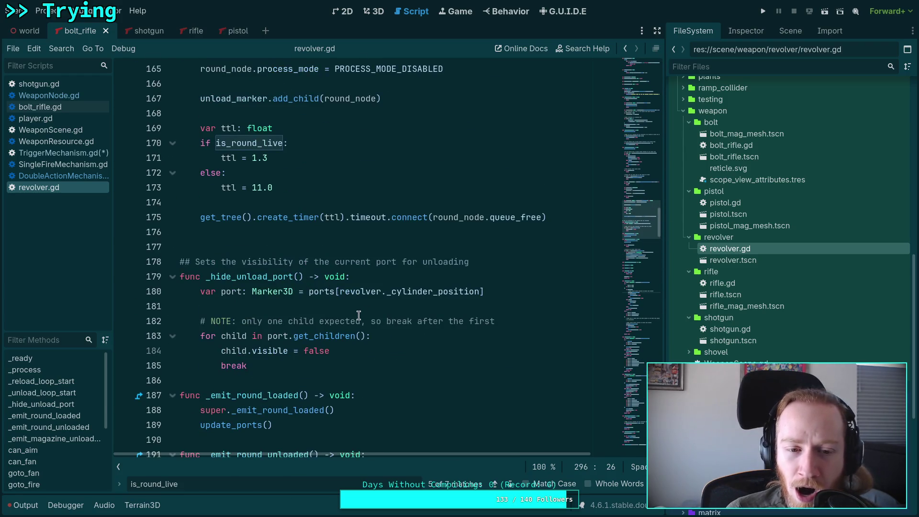
pyautogui.scroll(-3, 359, 314)
pyautogui.scroll(-4, 356, 314)
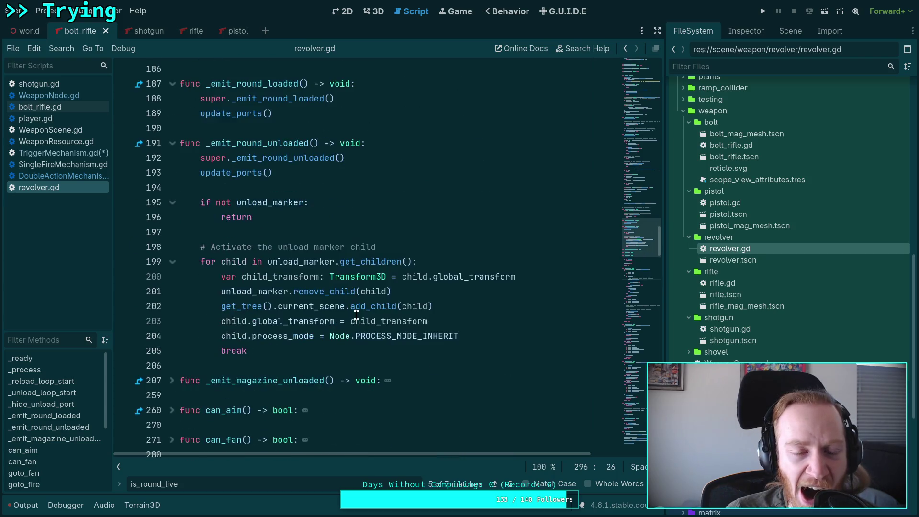
pyautogui.scroll(-4, 357, 315)
pyautogui.scroll(-2, 356, 314)
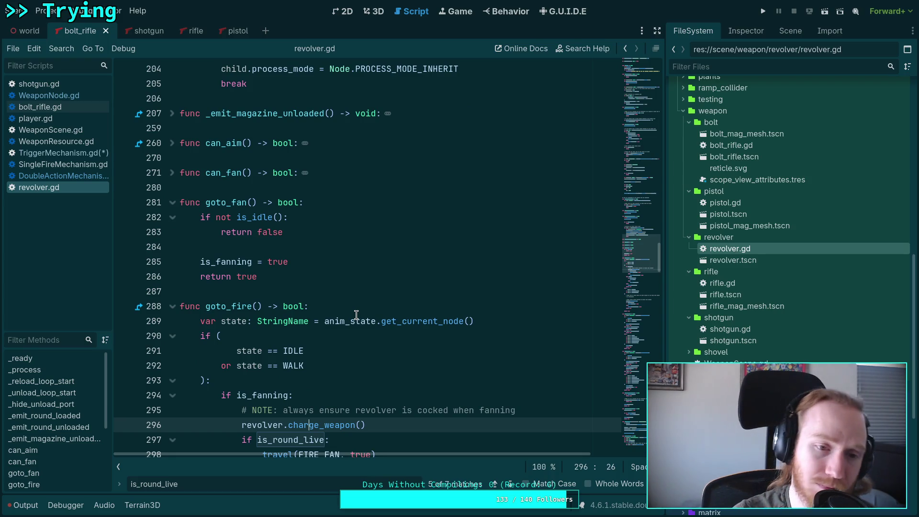
pyautogui.scroll(-4, 356, 314)
pyautogui.click(329, 243)
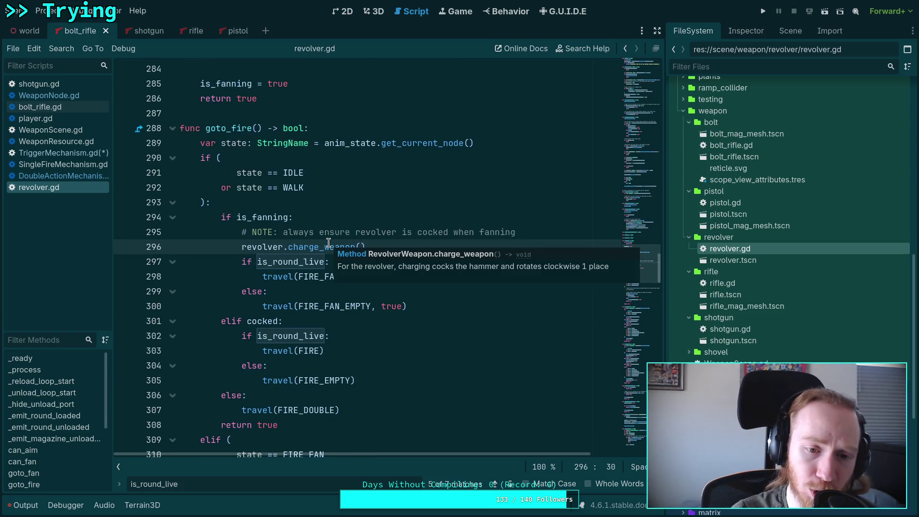
pyautogui.rightClick(321, 247)
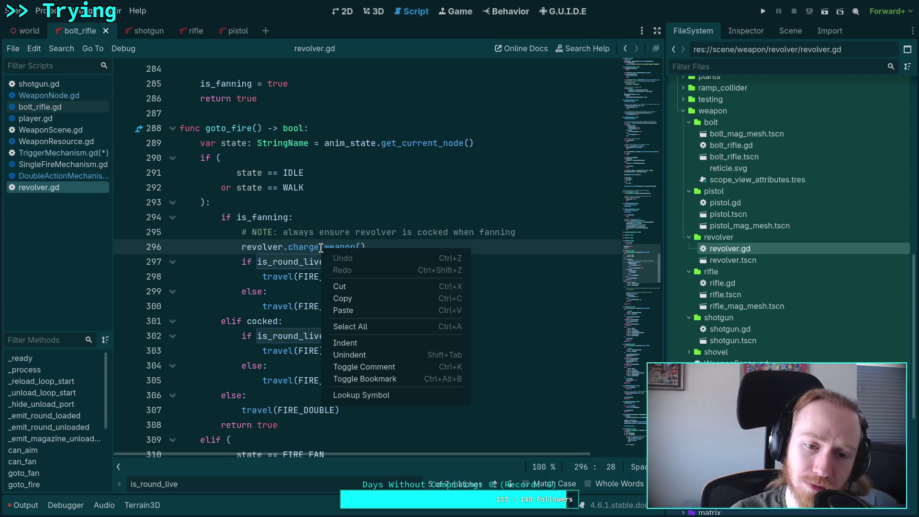
# Look up charge_weapon, mark its DoubleActionMechanism priming lines 100–101, then return to DoubleActionMechanism.gd.
pyautogui.click(379, 397)
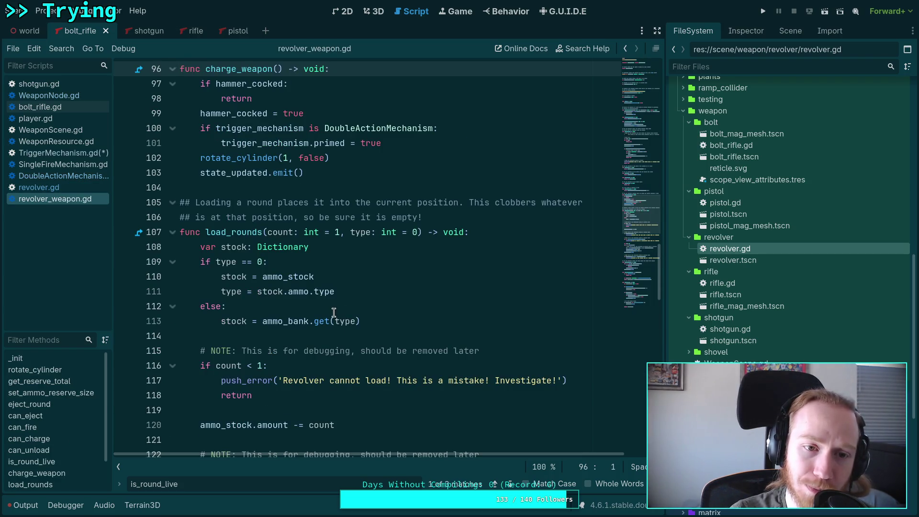
pyautogui.scroll(2, 334, 312)
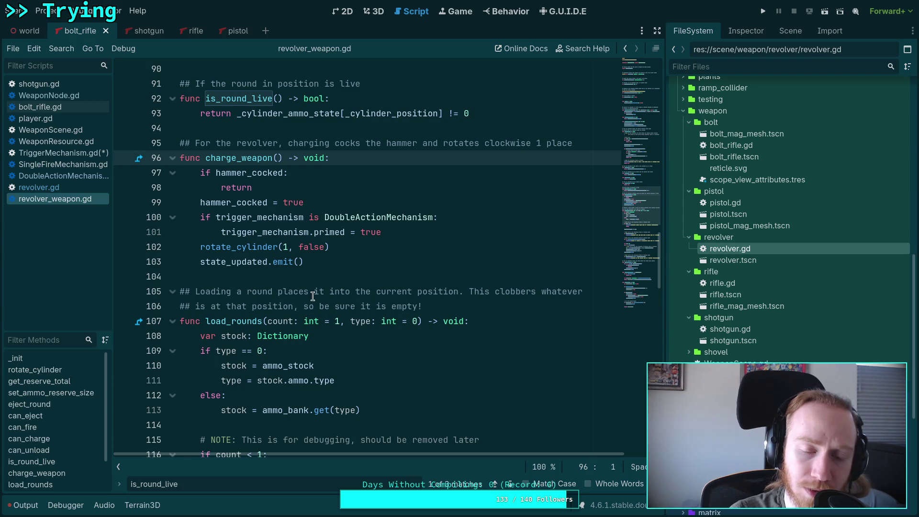
pyautogui.moveTo(382, 233)
pyautogui.mouseDown()
pyautogui.moveTo(216, 231)
pyautogui.moveTo(198, 217)
pyautogui.mouseUp()
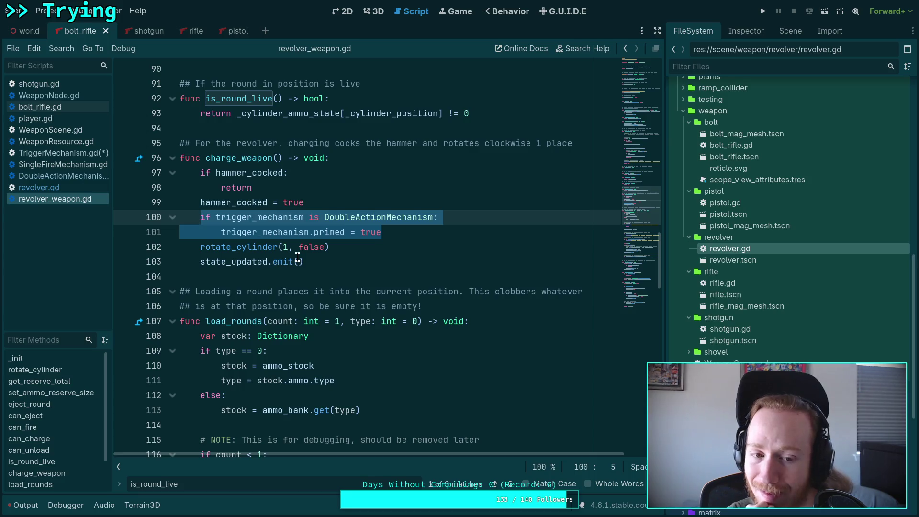
pyautogui.click(50, 176)
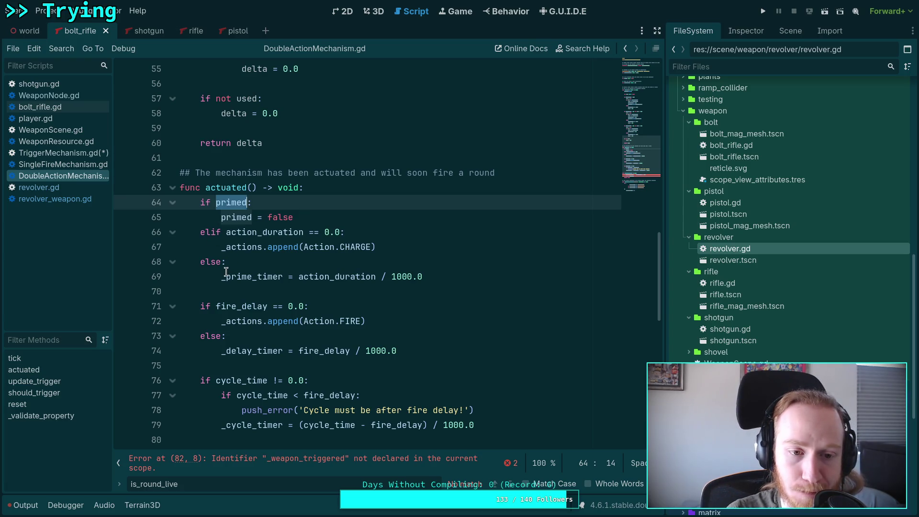
pyautogui.click(229, 290)
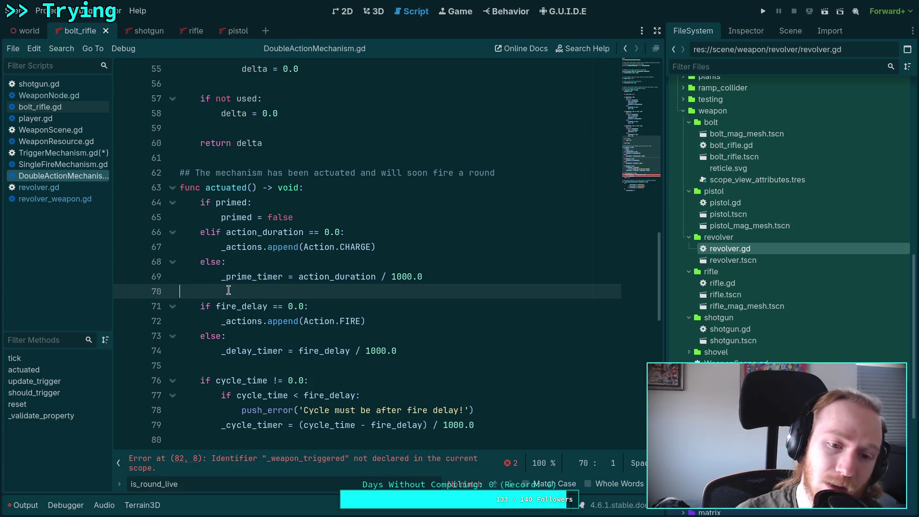
pyautogui.doubleClick(248, 277)
pyautogui.scroll(-3, 249, 292)
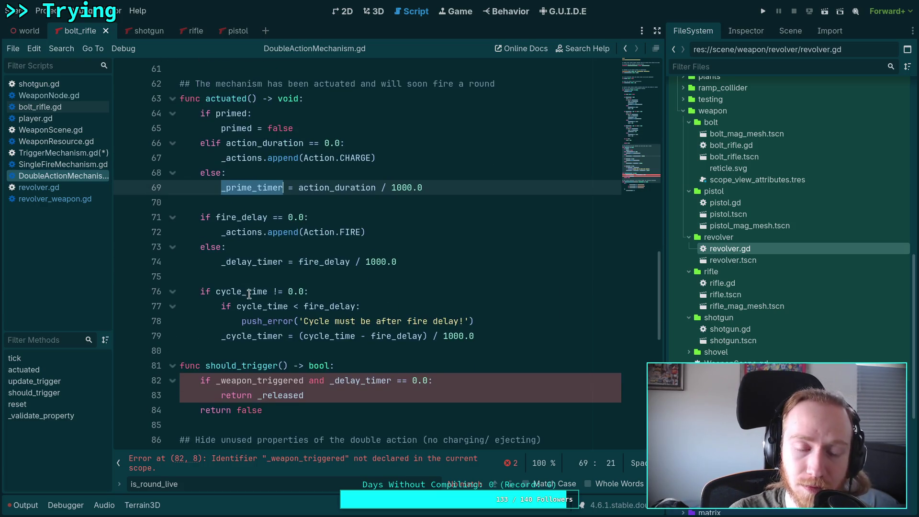
pyautogui.moveTo(247, 294)
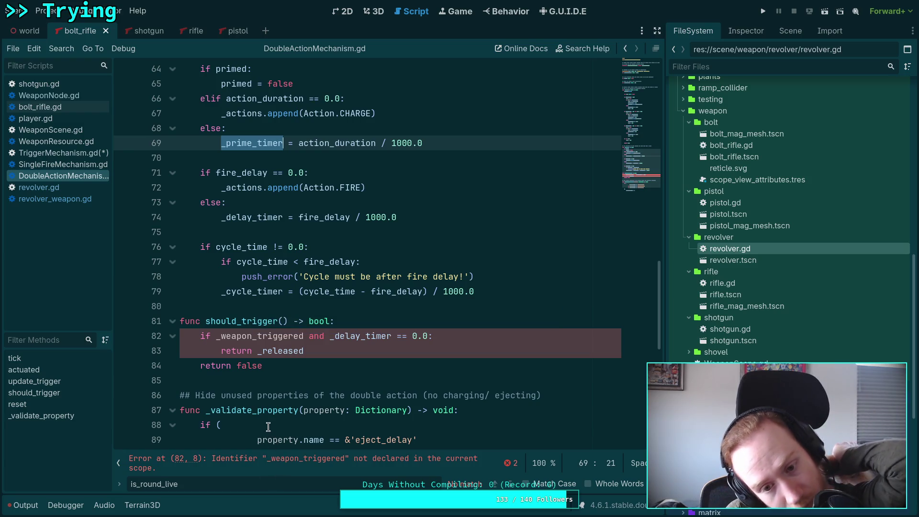
pyautogui.scroll(-4, 267, 393)
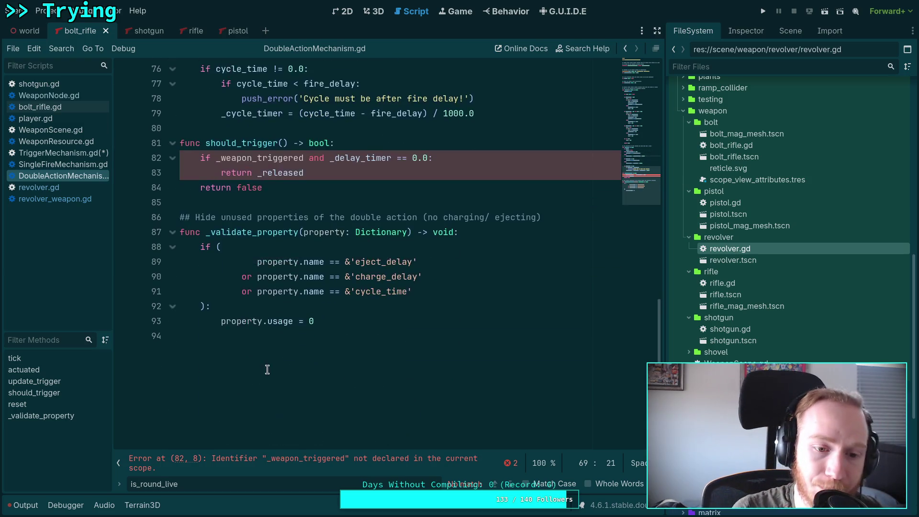
pyautogui.scroll(8, 268, 370)
pyautogui.scroll(10, 269, 370)
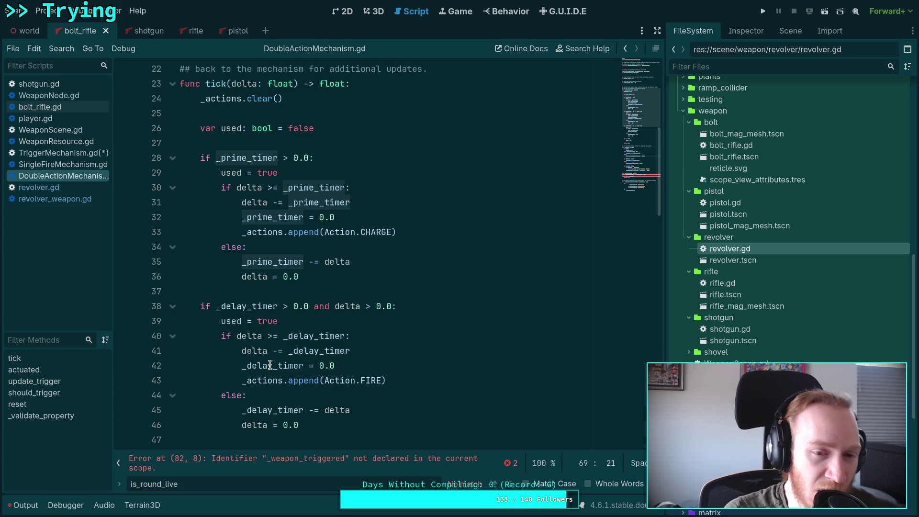
pyautogui.scroll(-13, 270, 365)
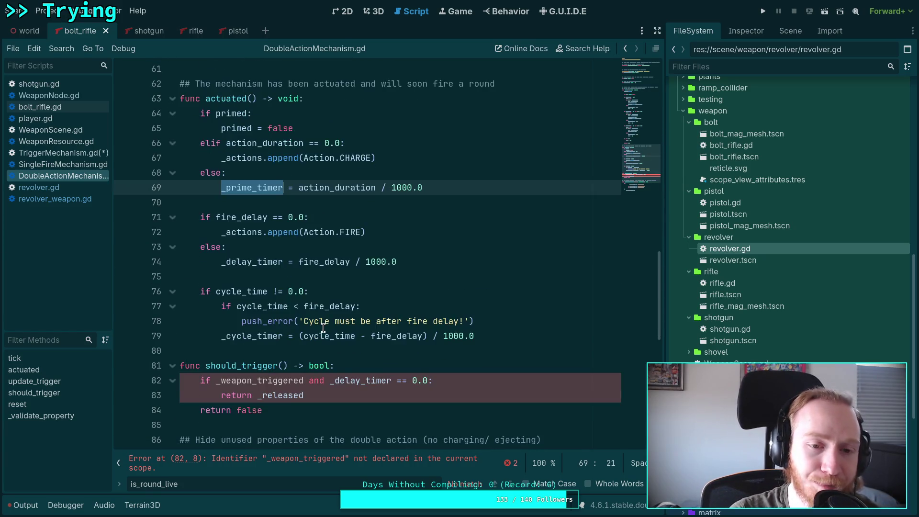